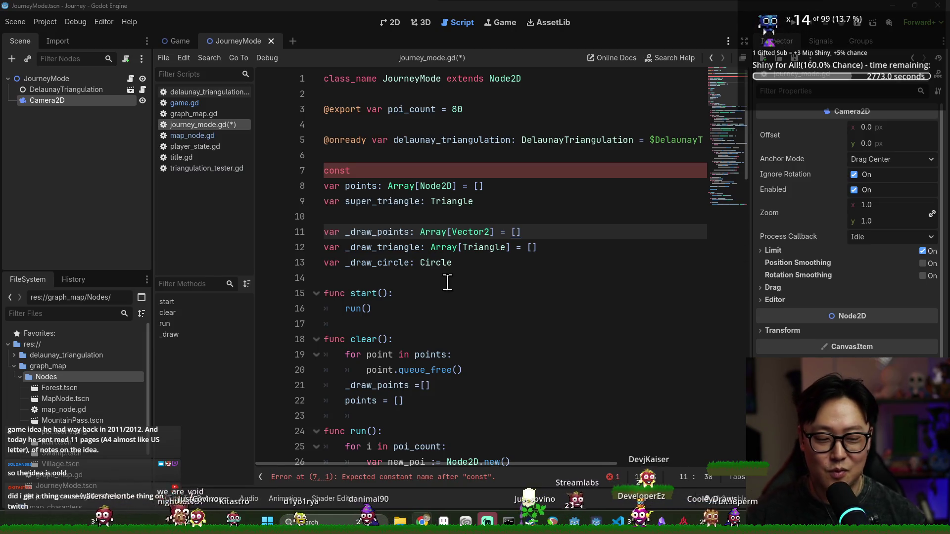
- Start the packed_poi: Array[PackedScene] = [ declaration on line 7
{"action": "left_click", "coordinate": [452, 241]}
{"action": "left_click", "coordinate": [415, 173]}
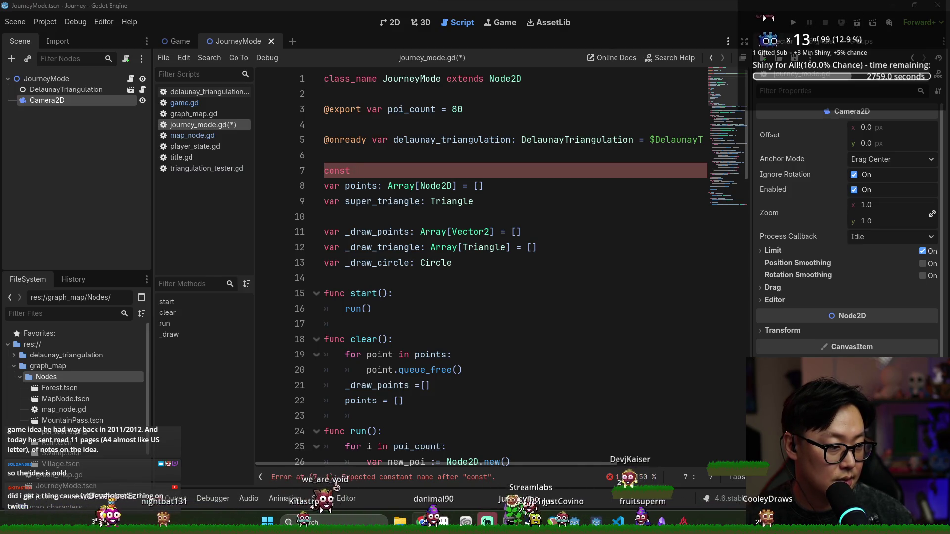
{"action": "key", "text": "alt+Tab"}
{"action": "key", "text": "alt+Tab"}
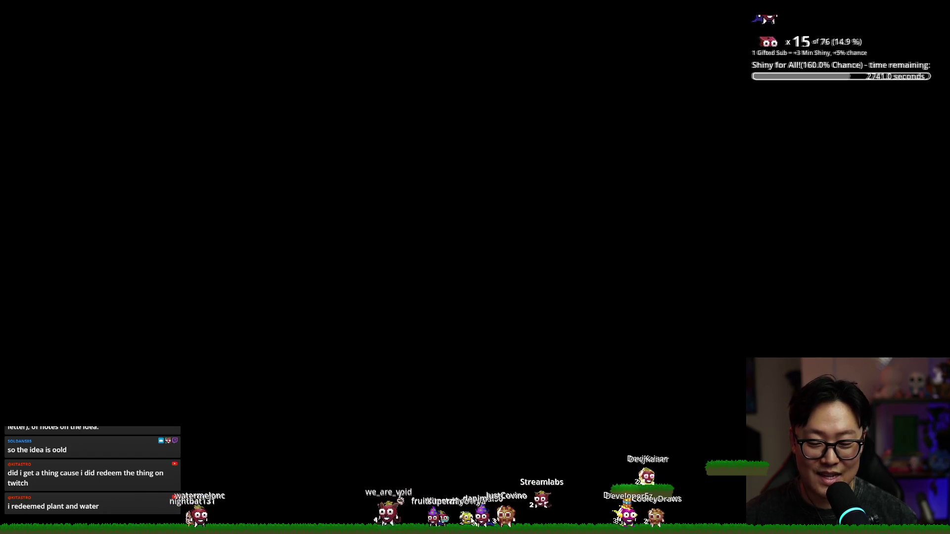
{"action": "key", "text": "alt+Tab"}
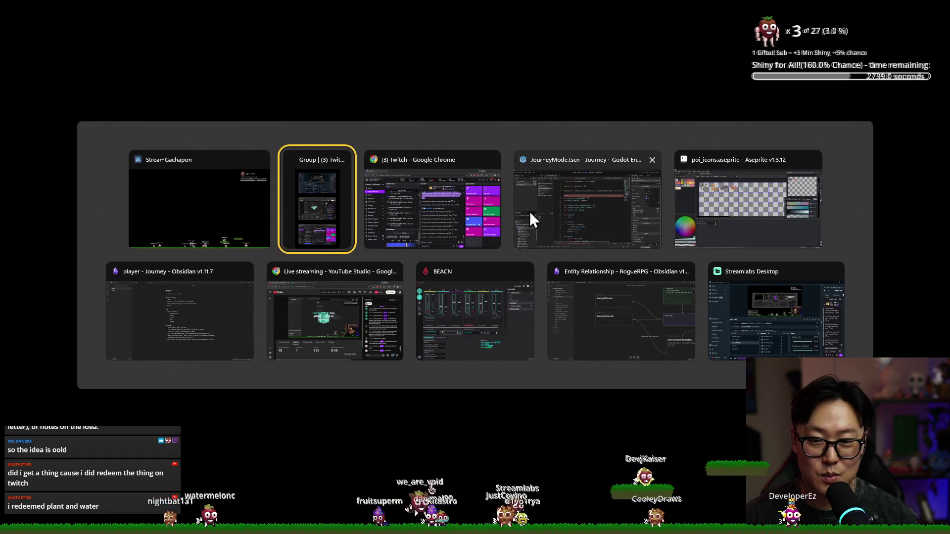
{"action": "left_click", "coordinate": [521, 211]}
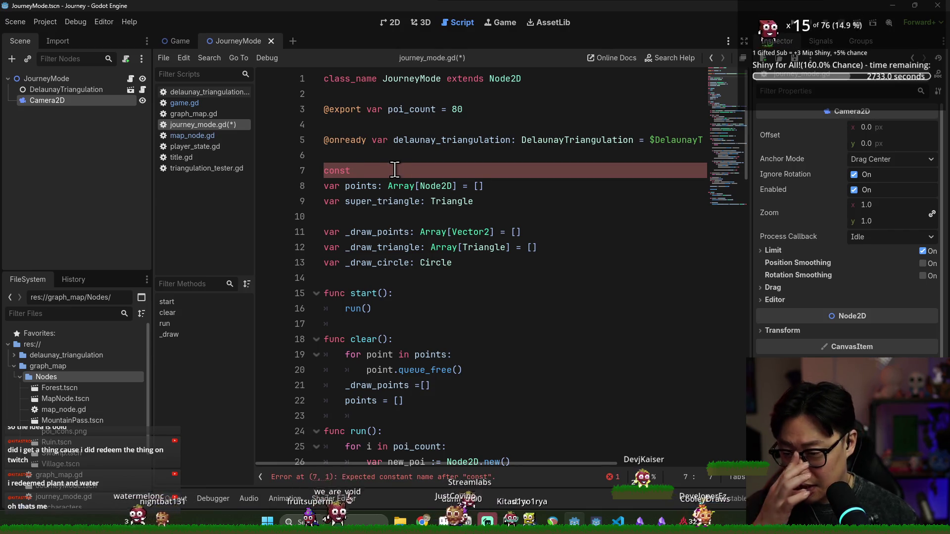
{"action": "type", "text": "packed "}
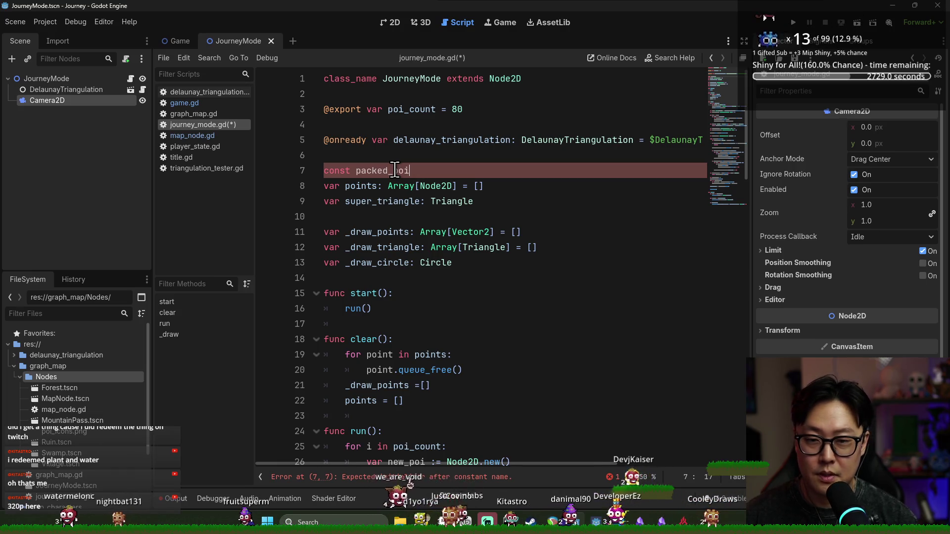
{"action": "type", "text": ": Array"}
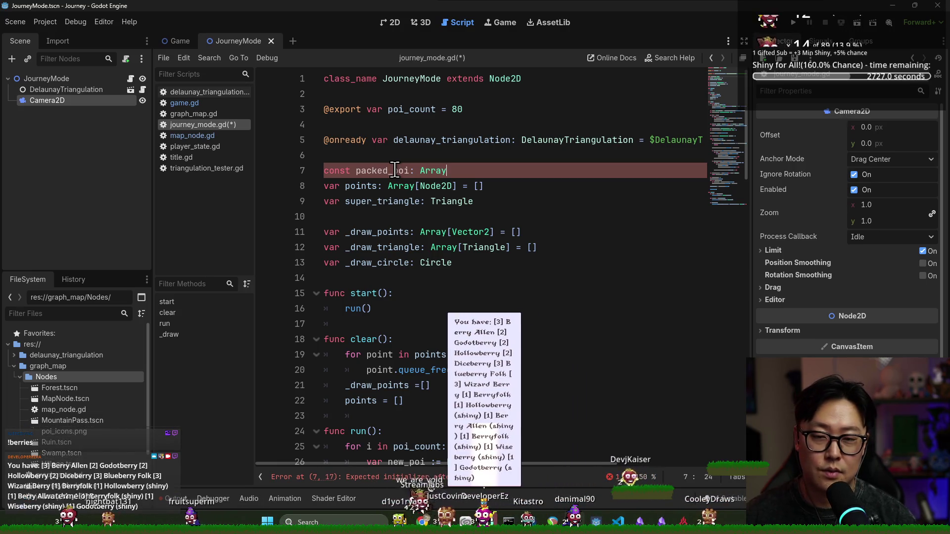
{"action": "type", "text": "[PackedScene] ="}
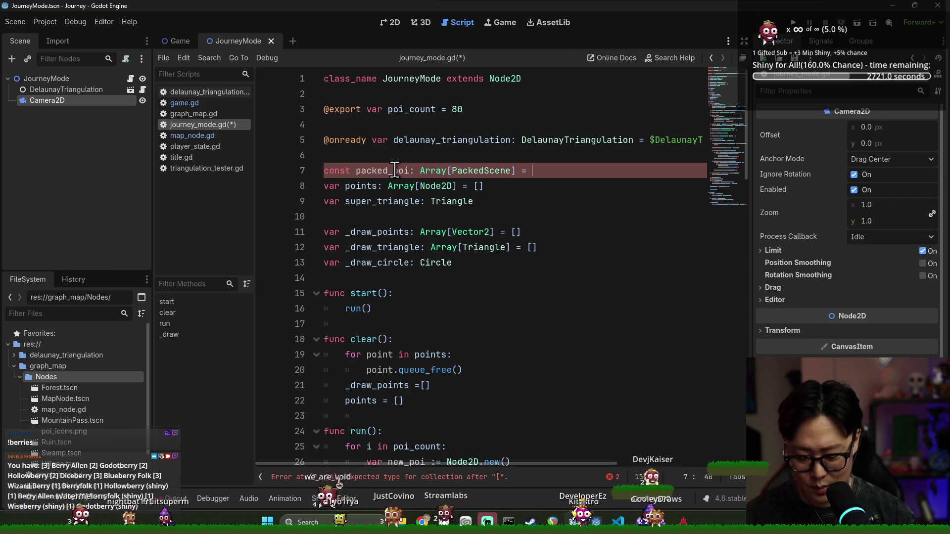
{"action": "type", "text": "["}
{"action": "key", "text": "Return"}
- Add Forest and MountainPass scene preloads as entries, stripping their const names and adding commas
{"action": "mouse_move", "coordinate": [109, 387]}
{"action": "left_mouse_down"}
{"action": "mouse_move", "coordinate": [400, 177]}
{"action": "mouse_move", "coordinate": [400, 186]}
{"action": "left_mouse_up"}
{"action": "key", "text": "Return"}
{"action": "double_click", "coordinate": [350, 186]}
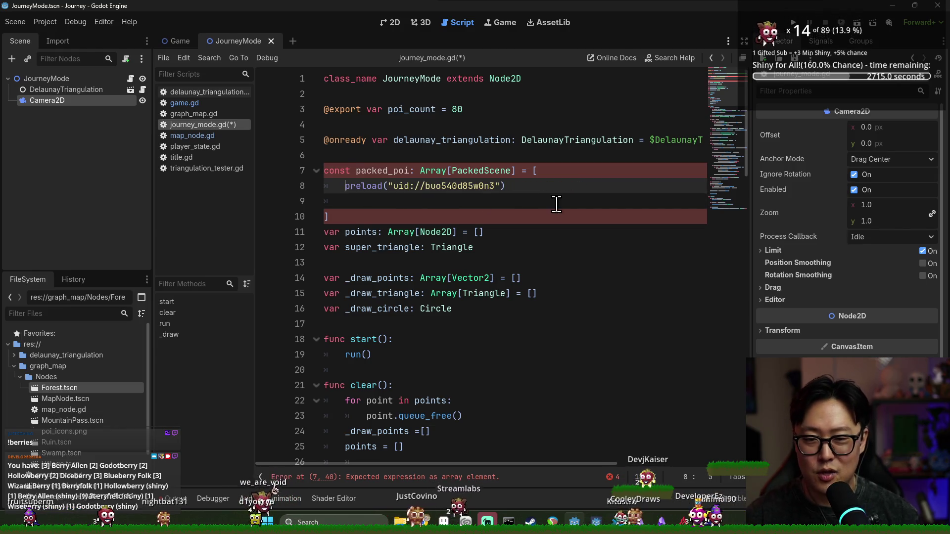
{"action": "left_click", "coordinate": [555, 187]}
{"action": "type", "text": ","}
{"action": "key", "text": "Return"}
{"action": "mouse_move", "coordinate": [107, 402]}
{"action": "left_mouse_down"}
{"action": "mouse_move", "coordinate": [148, 386]}
{"action": "mouse_move", "coordinate": [398, 200]}
{"action": "mouse_move", "coordinate": [30, 437]}
{"action": "mouse_move", "coordinate": [57, 394]}
{"action": "mouse_move", "coordinate": [69, 423]}
{"action": "mouse_move", "coordinate": [357, 204]}
{"action": "mouse_move", "coordinate": [399, 216]}
{"action": "left_mouse_up"}
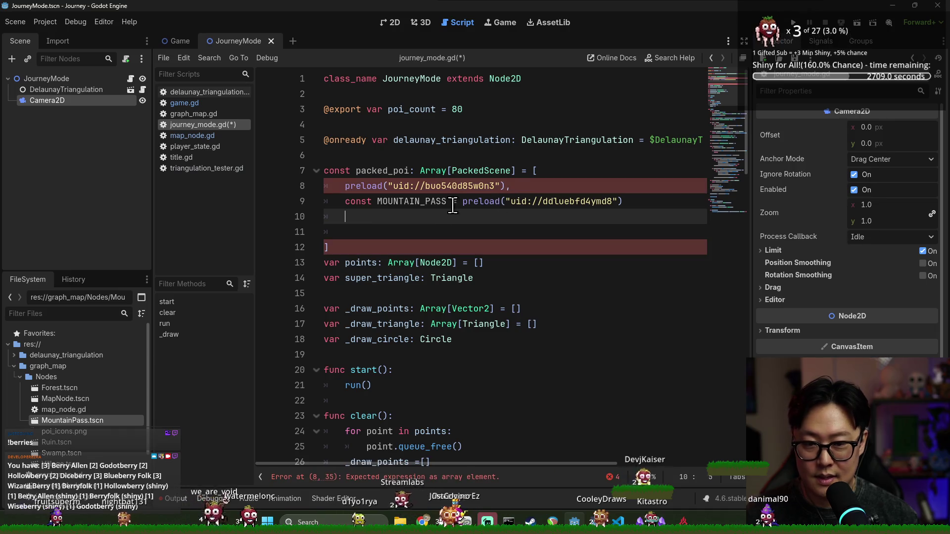
{"action": "left_click_drag", "start_coordinate": [463, 201], "coordinate": [345, 202]}
{"action": "key", "text": "BackSpace"}
{"action": "type", "text": ","}
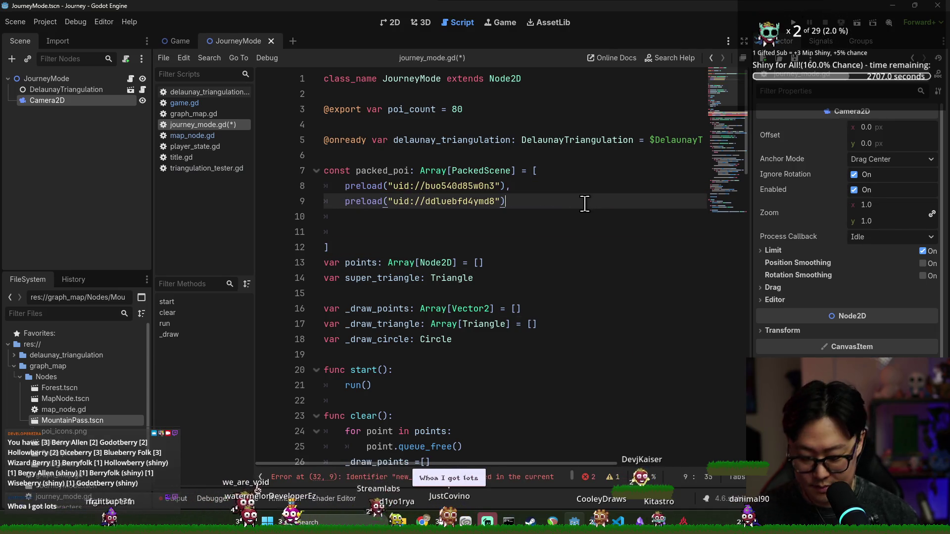
{"action": "key", "text": "Return"}
- Add Ruin, Swamp and Village scene preloads as further comma-separated array entries
{"action": "mouse_move", "coordinate": [196, 394]}
{"action": "left_mouse_down"}
{"action": "mouse_move", "coordinate": [403, 218]}
{"action": "mouse_move", "coordinate": [388, 217]}
{"action": "left_mouse_up"}
{"action": "key", "text": "BackSpace"}
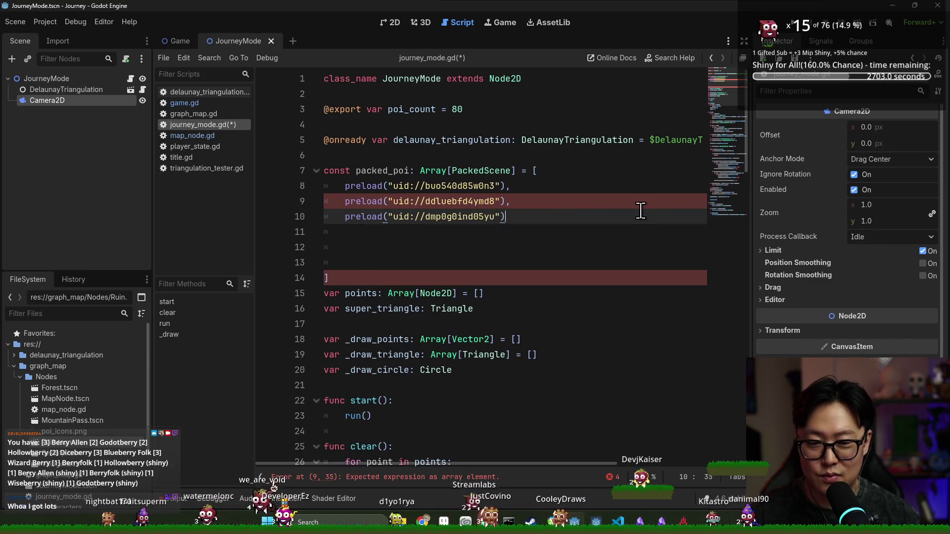
{"action": "left_click", "coordinate": [638, 217]}
{"action": "type", "text": ","}
{"action": "key", "text": "Return"}
{"action": "left_click_drag", "start_coordinate": [54, 453], "coordinate": [372, 232]}
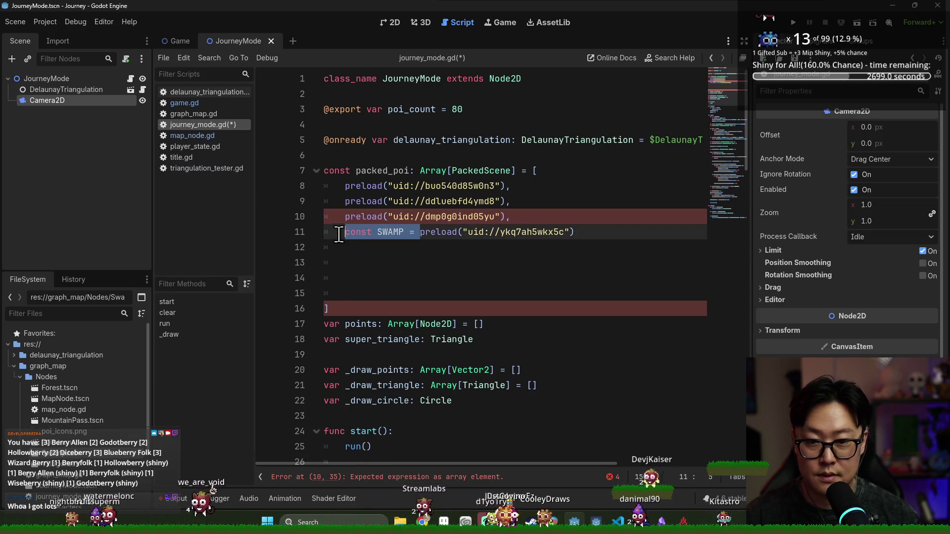
{"action": "key", "text": "BackSpace"}
{"action": "left_click", "coordinate": [580, 232]}
{"action": "type", "text": ","}
{"action": "key", "text": "Return"}
{"action": "mouse_move", "coordinate": [71, 470]}
{"action": "left_mouse_down"}
{"action": "mouse_move", "coordinate": [389, 277]}
{"action": "mouse_move", "coordinate": [420, 247]}
{"action": "left_mouse_up"}
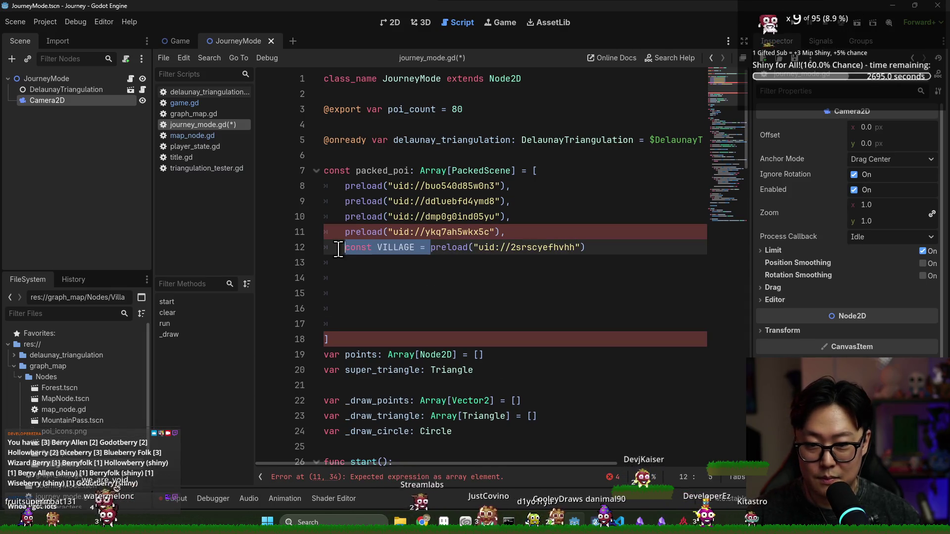
{"action": "type", "text": ","}
- Remove the leftover blank lines inside the array and save the script
{"action": "left_click", "coordinate": [344, 324]}
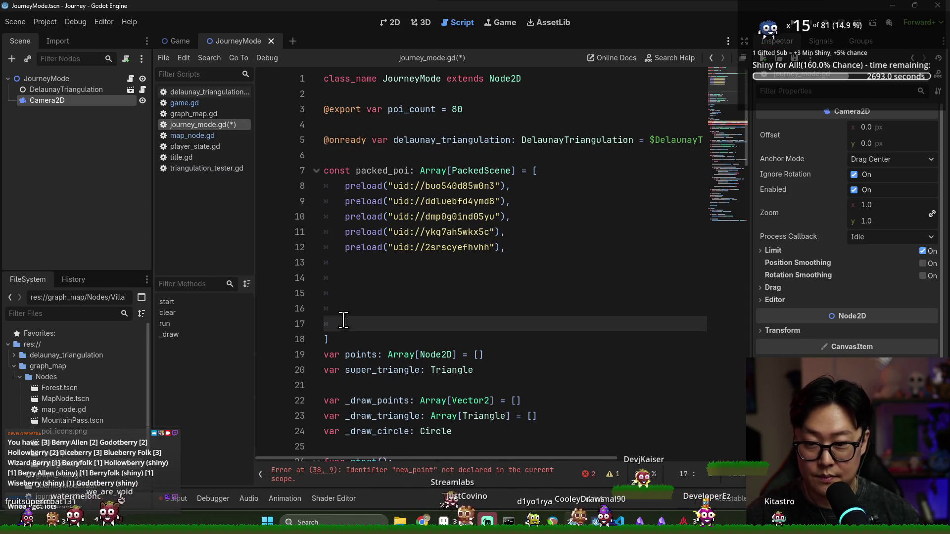
{"action": "key", "text": "BackSpace"}
{"action": "key", "text": "BackSpace"}
{"action": "key", "text": "BackSpace"}
{"action": "key", "text": "ctrl+s"}
{"action": "scroll", "coordinate": [452, 261], "scroll_direction": "down", "scroll_amount": 5}
{"action": "scroll", "coordinate": [413, 176], "scroll_direction": "up", "scroll_amount": 5}
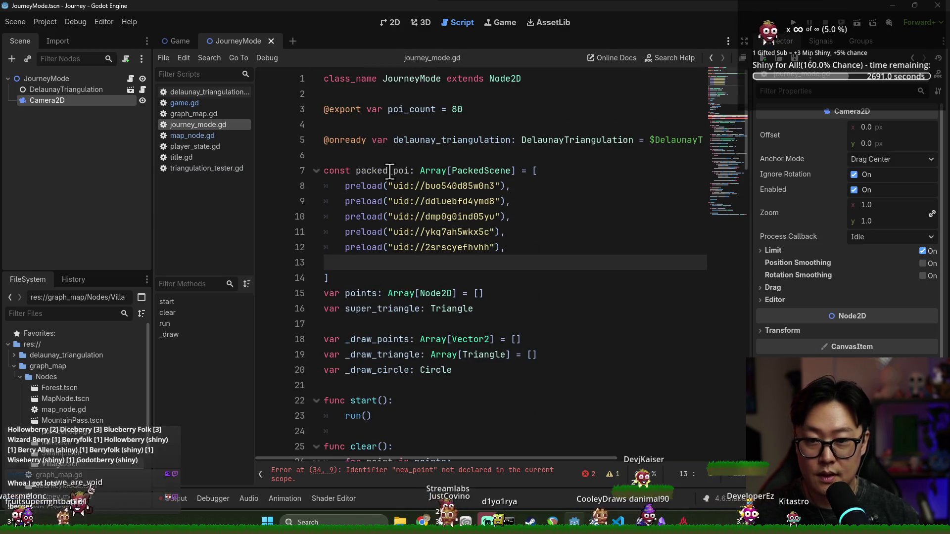
- Change line 33 to instantiate a random packed_poi scene typed as MapNode
{"action": "scroll", "coordinate": [416, 223], "scroll_direction": "down", "scroll_amount": 7}
{"action": "key", "text": "ctrl+s"}
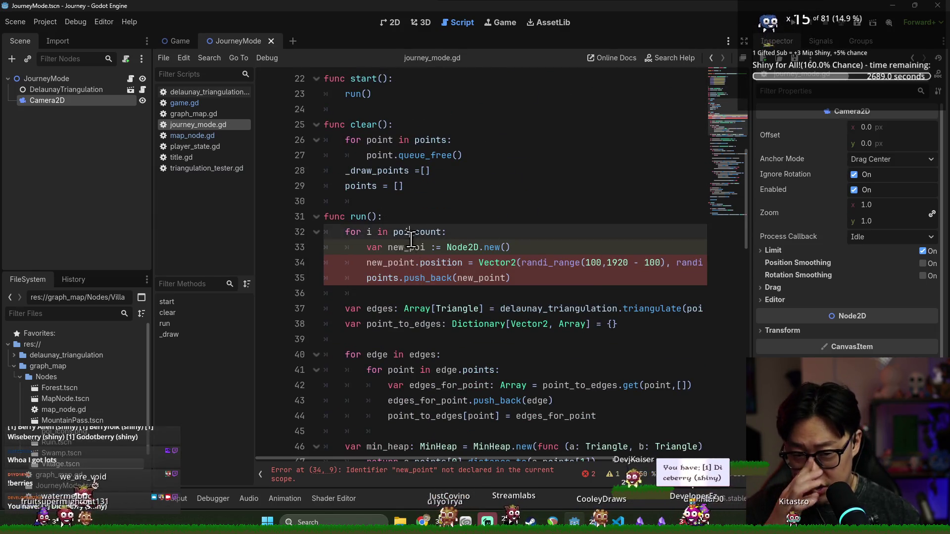
{"action": "double_click", "coordinate": [406, 248]}
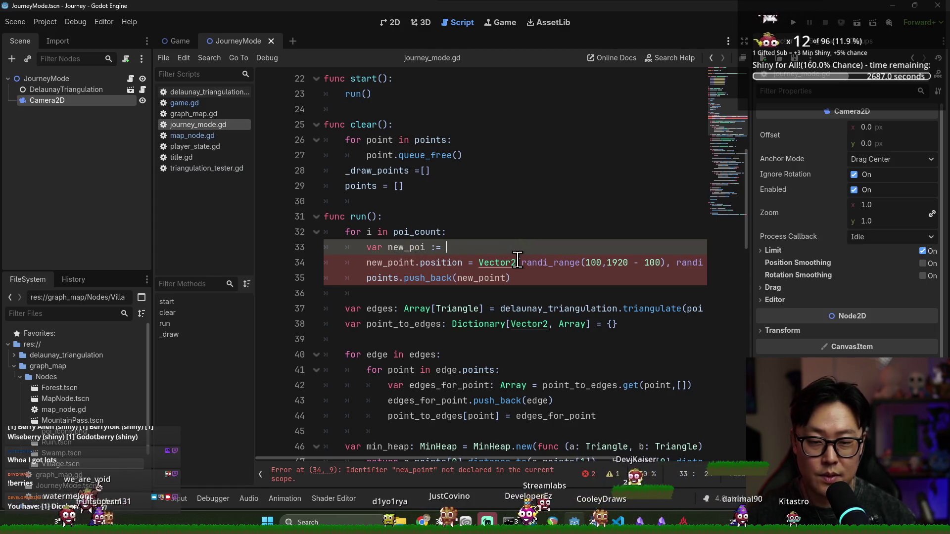
{"action": "type", "text": "packed_poi.pick_random().ins"}
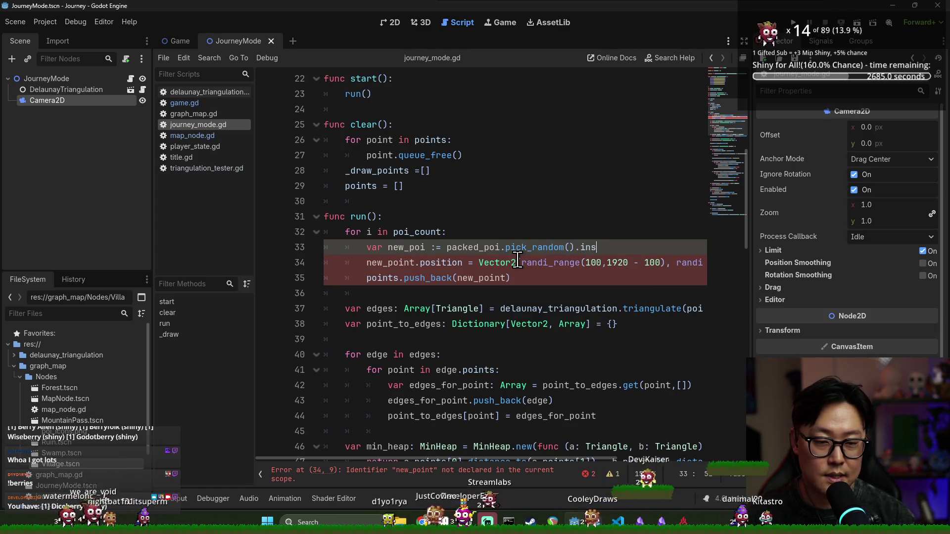
{"action": "type", "text": "tantiate("}
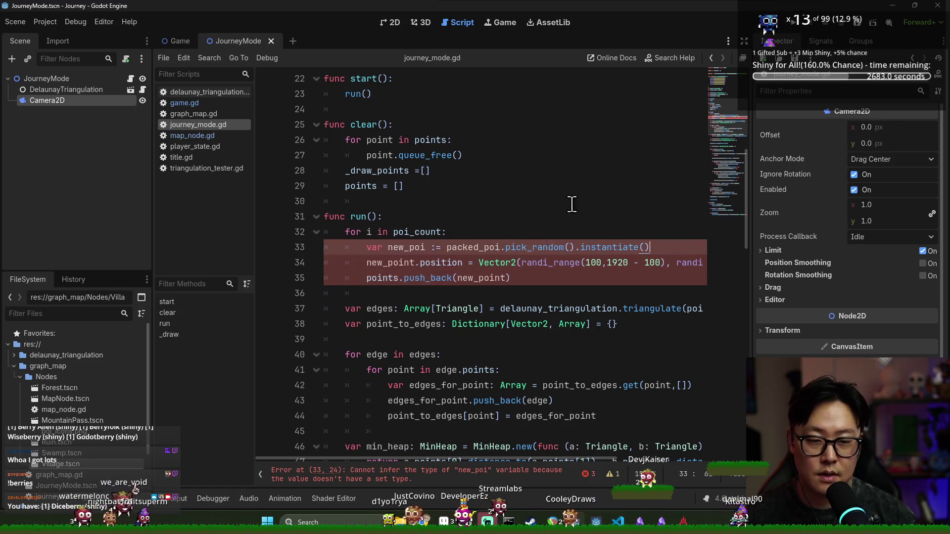
{"action": "key", "text": "ctrl+s"}
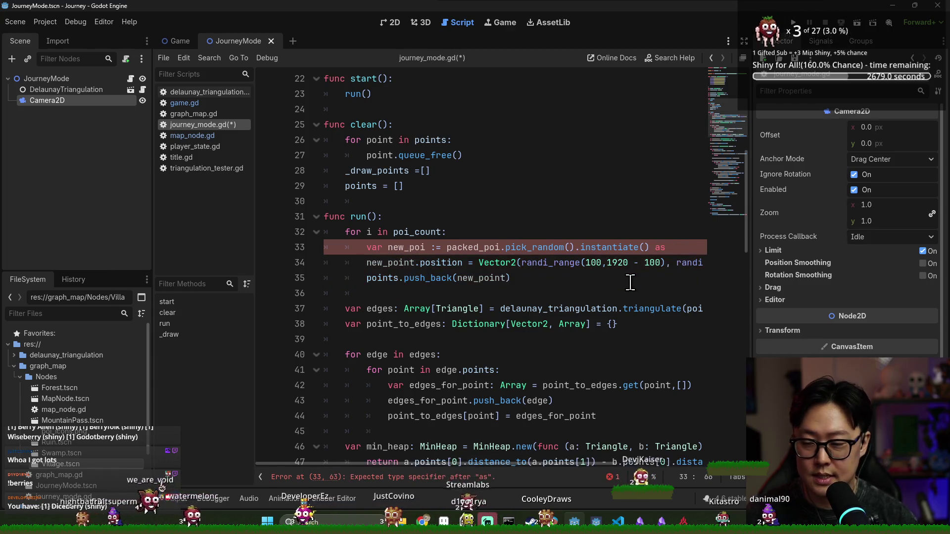
{"action": "type", "text": " Map"}
{"action": "key", "text": "Return"}
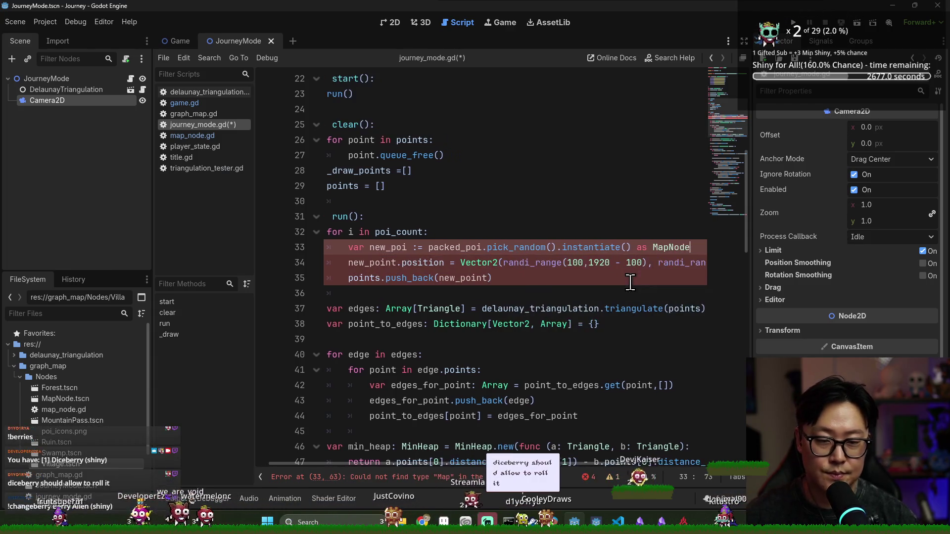
{"action": "left_click", "coordinate": [536, 201]}
- Review new_point, position and Vector2 in the loop body on line 34 and save
{"action": "left_click_drag", "start_coordinate": [492, 278], "coordinate": [430, 248]}
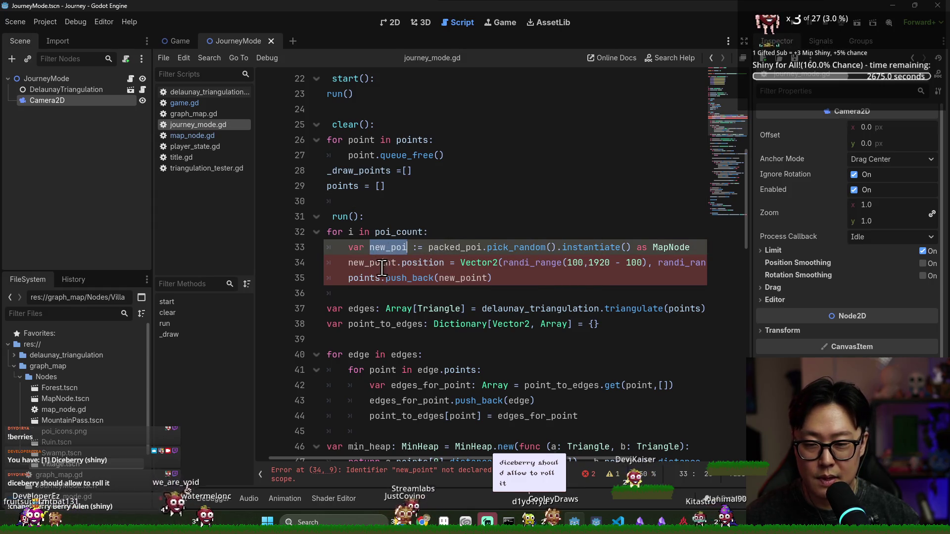
{"action": "left_click", "coordinate": [380, 247]}
{"action": "double_click", "coordinate": [381, 263]}
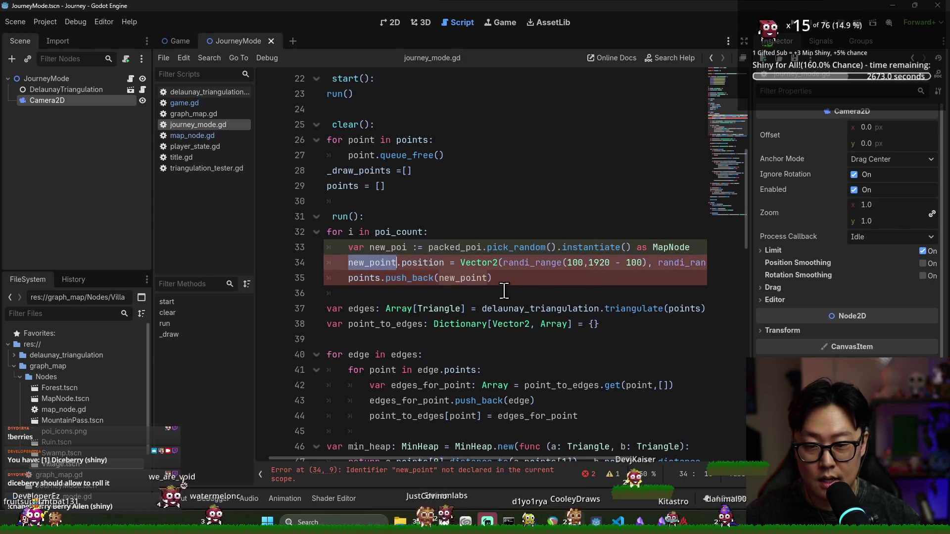
{"action": "double_click", "coordinate": [411, 262]}
{"action": "double_click", "coordinate": [467, 263]}
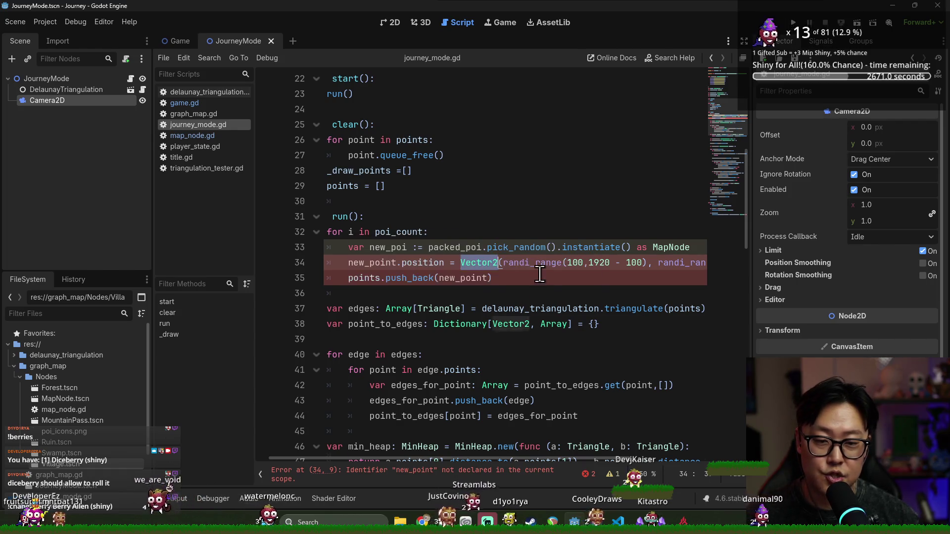
{"action": "scroll", "coordinate": [579, 224], "scroll_direction": "down", "scroll_amount": 1}
{"action": "key", "text": "ctrl+s"}
- Scroll through run() and place the caret in push_back on line 35
{"action": "scroll", "coordinate": [544, 238], "scroll_direction": "up", "scroll_amount": 8}
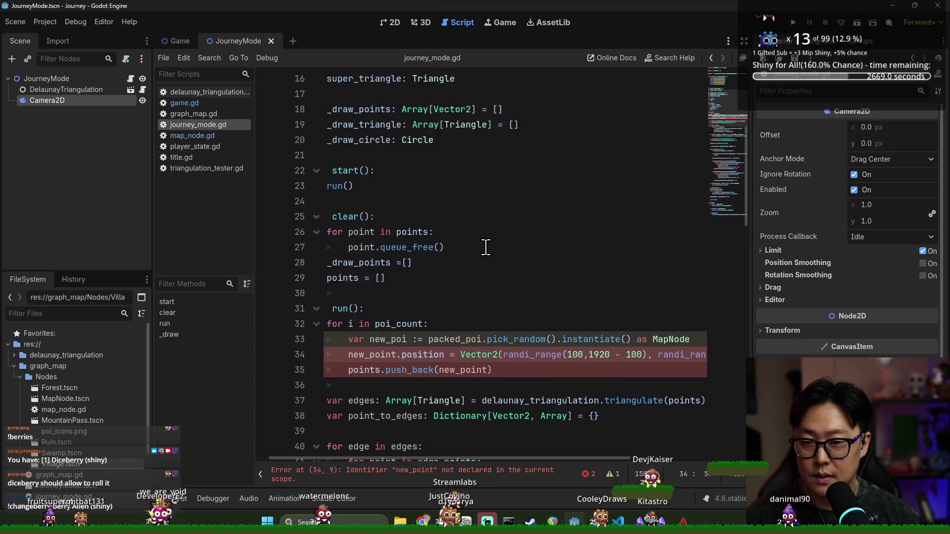
{"action": "scroll", "coordinate": [569, 398], "scroll_direction": "down", "scroll_amount": 4}
{"action": "scroll", "coordinate": [568, 398], "scroll_direction": "down", "scroll_amount": 1}
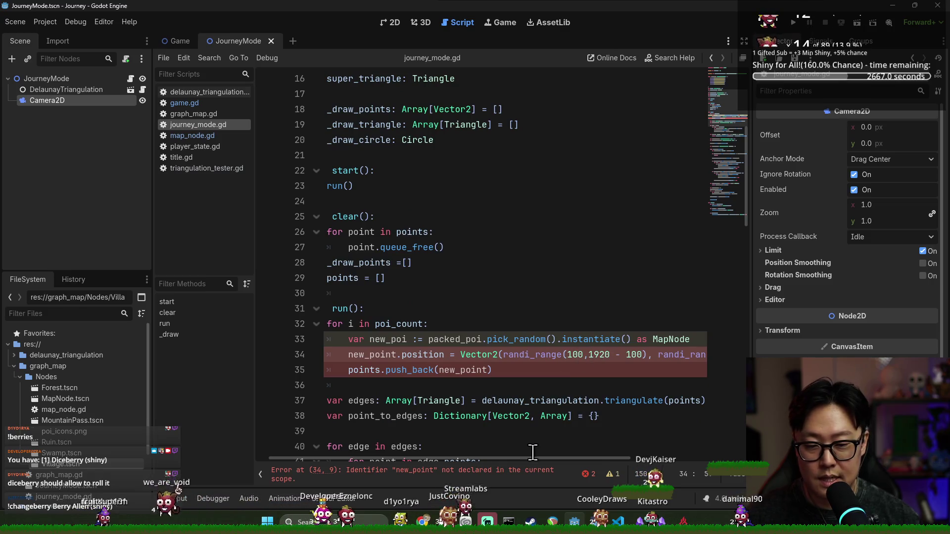
{"action": "scroll", "coordinate": [495, 453], "scroll_direction": "left", "scroll_amount": 2}
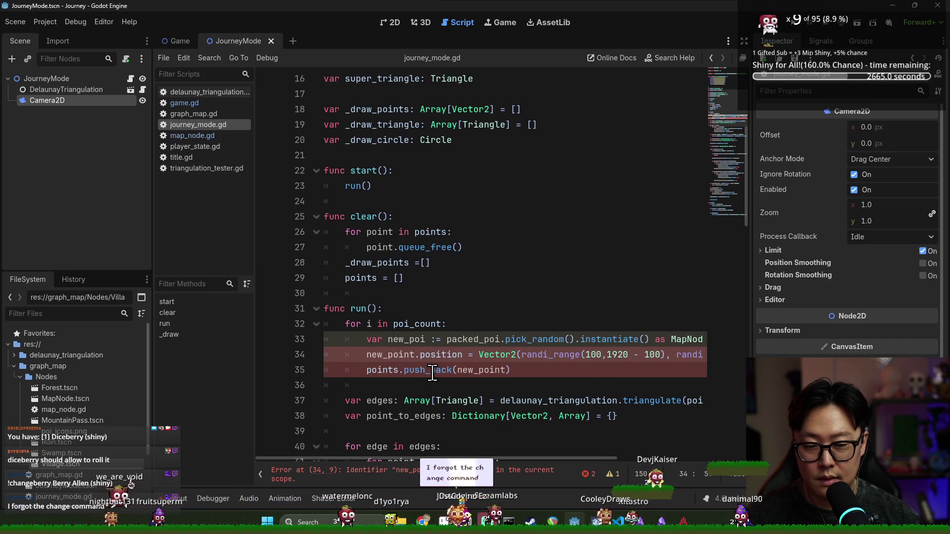
{"action": "scroll", "coordinate": [420, 346], "scroll_direction": "up", "scroll_amount": 2}
{"action": "scroll", "coordinate": [430, 341], "scroll_direction": "down", "scroll_amount": 2}
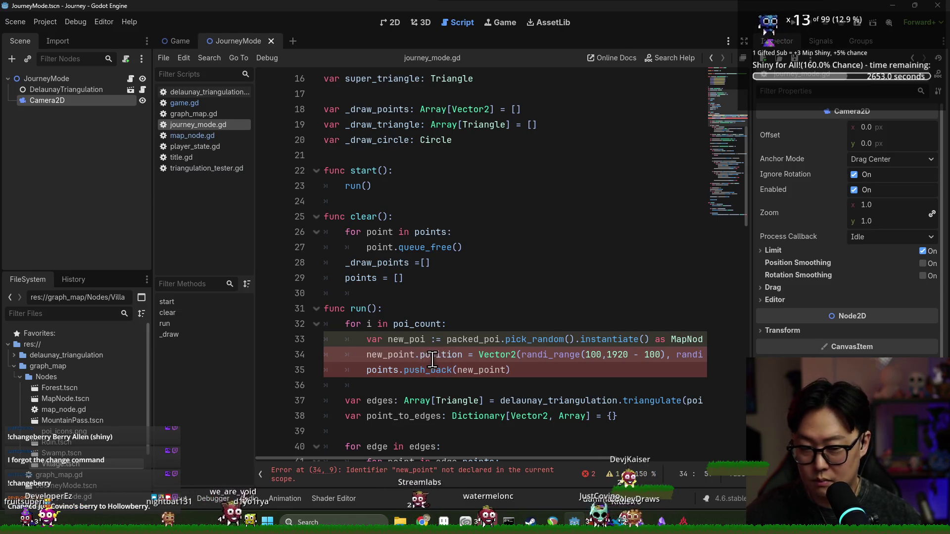
{"action": "left_click", "coordinate": [448, 365]}
{"action": "scroll", "coordinate": [365, 356], "scroll_direction": "down", "scroll_amount": 2}
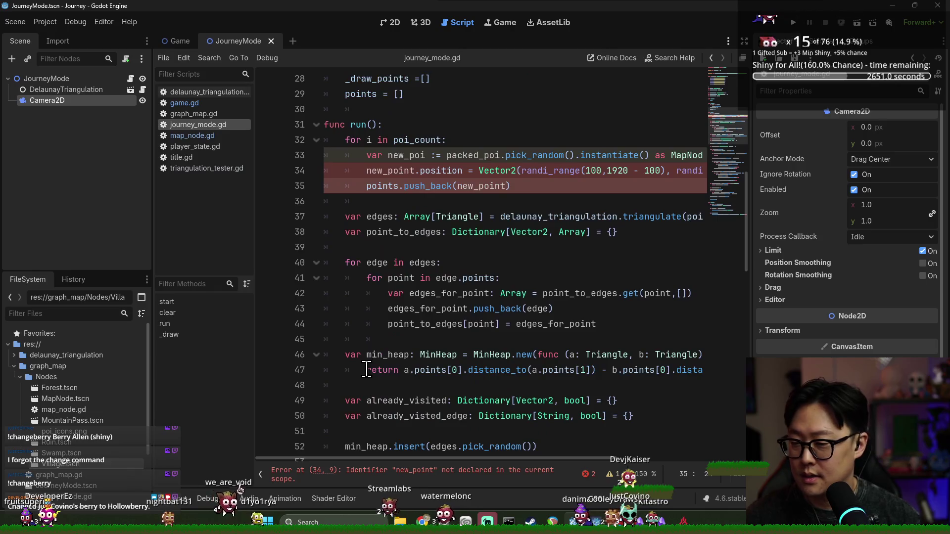
- Collapse the Nodes folder and then the graph_map folder in the FileSystem dock
{"action": "key", "text": "alt+Tab"}
{"action": "left_click", "coordinate": [227, 228]}
{"action": "left_click", "coordinate": [518, 326]}
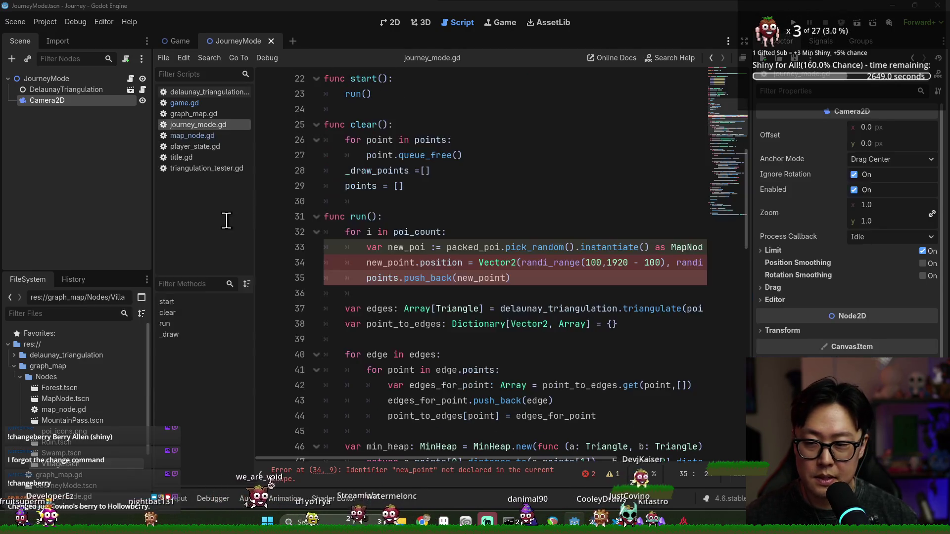
{"action": "left_click", "coordinate": [19, 376]}
{"action": "left_click", "coordinate": [14, 366]}
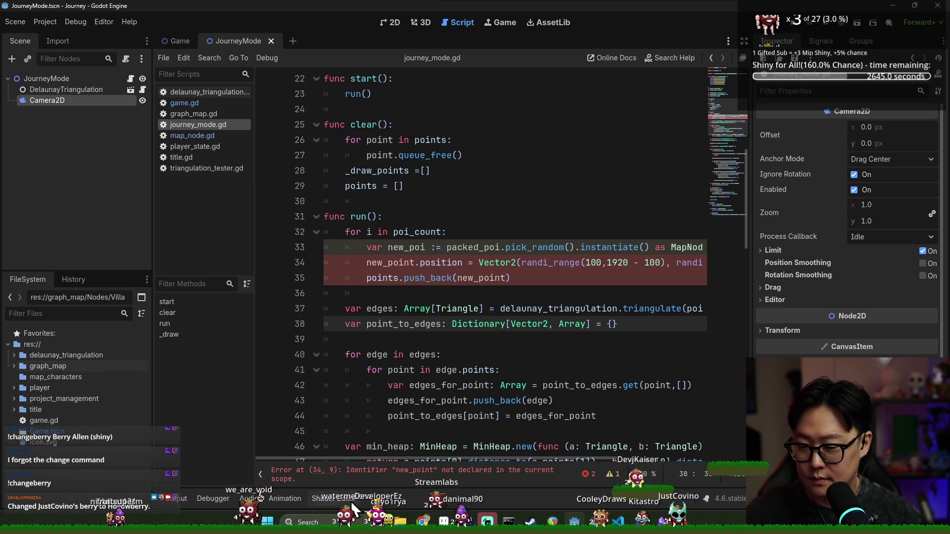
{"action": "right_click", "coordinate": [575, 521]}
- Launch a new Project Manager and open the DungeonGenerator project
{"action": "left_click", "coordinate": [566, 448]}
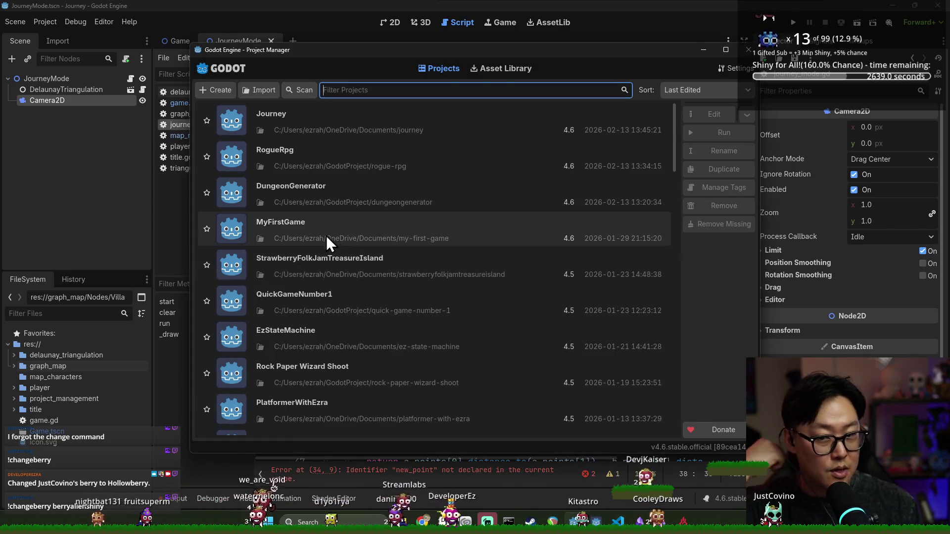
{"action": "double_click", "coordinate": [307, 194]}
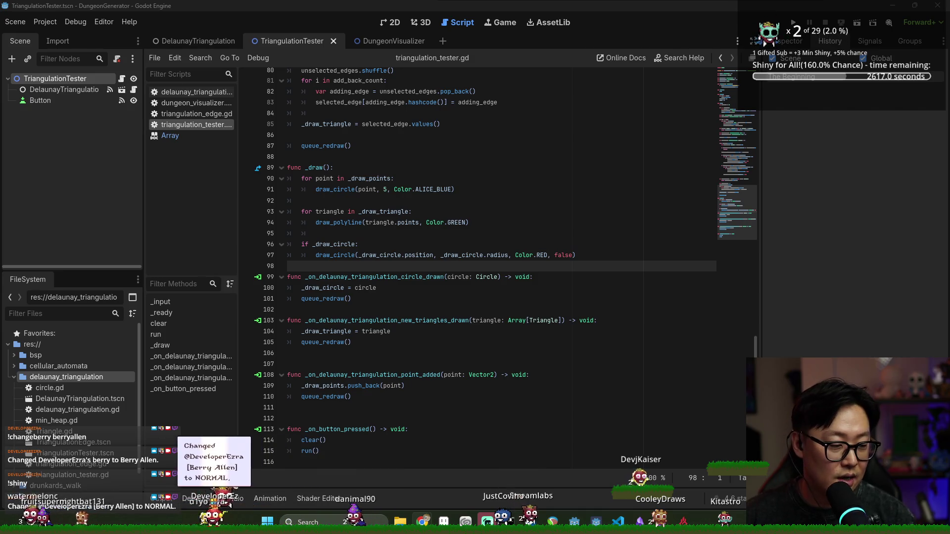
- Check the game window, then return to the DungeonGenerator editor at line 104
{"action": "key", "text": "alt+Tab"}
{"action": "left_click", "coordinate": [659, 228]}
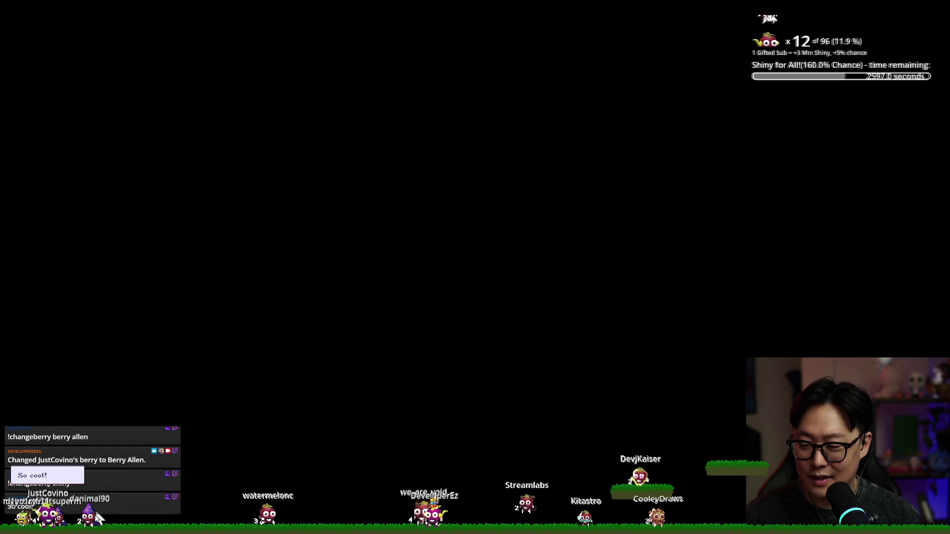
{"action": "key", "text": "alt+Tab"}
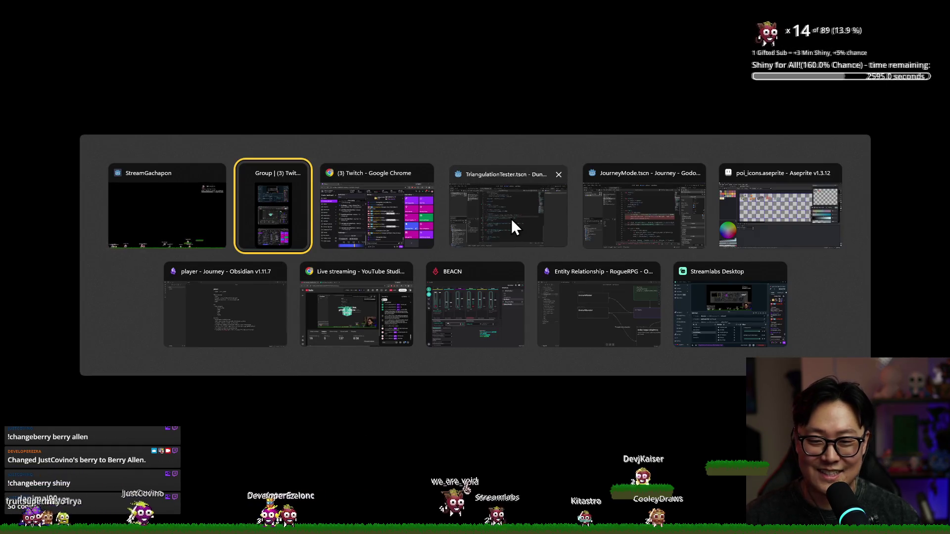
{"action": "left_click", "coordinate": [512, 219]}
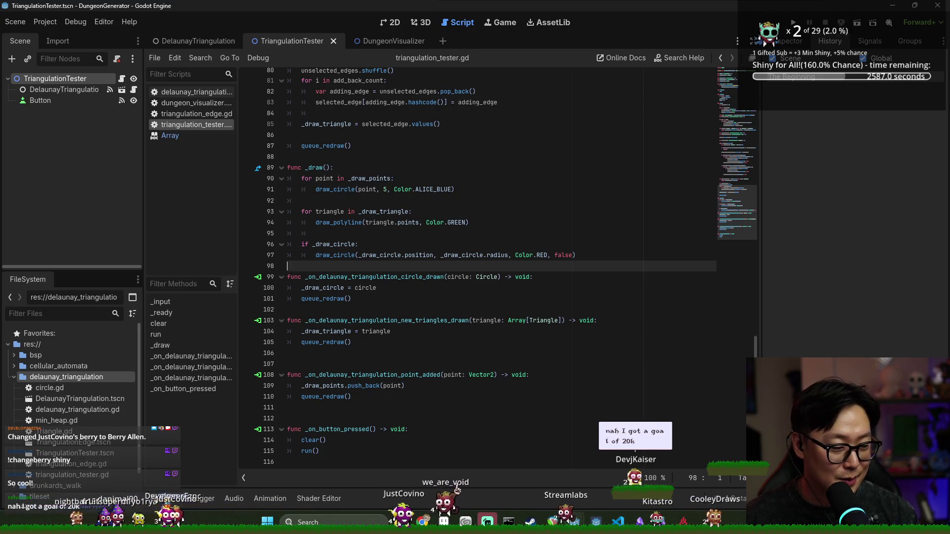
{"action": "left_click", "coordinate": [407, 331]}
{"action": "scroll", "coordinate": [404, 282], "scroll_direction": "up", "scroll_amount": 10, "text": "ctrl"}
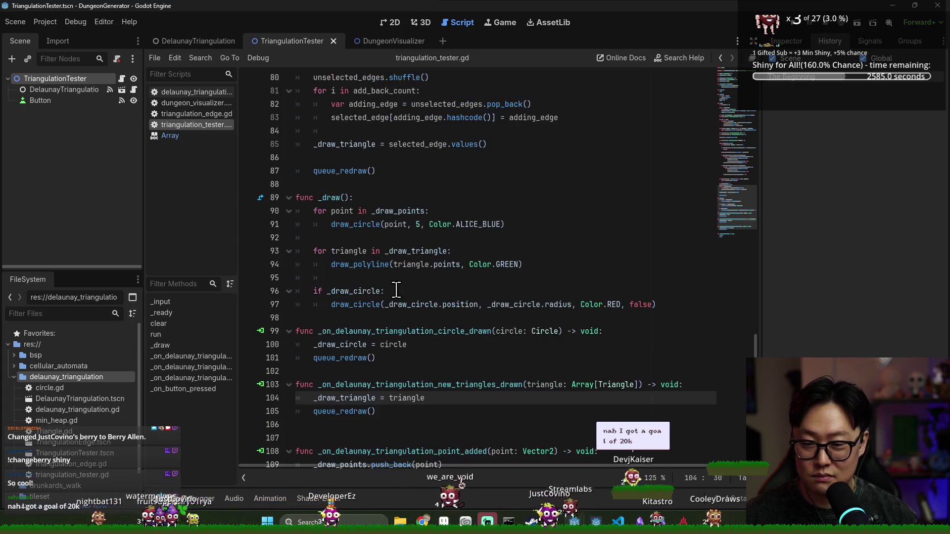
{"action": "scroll", "coordinate": [422, 252], "scroll_direction": "down", "scroll_amount": 3, "text": "ctrl"}
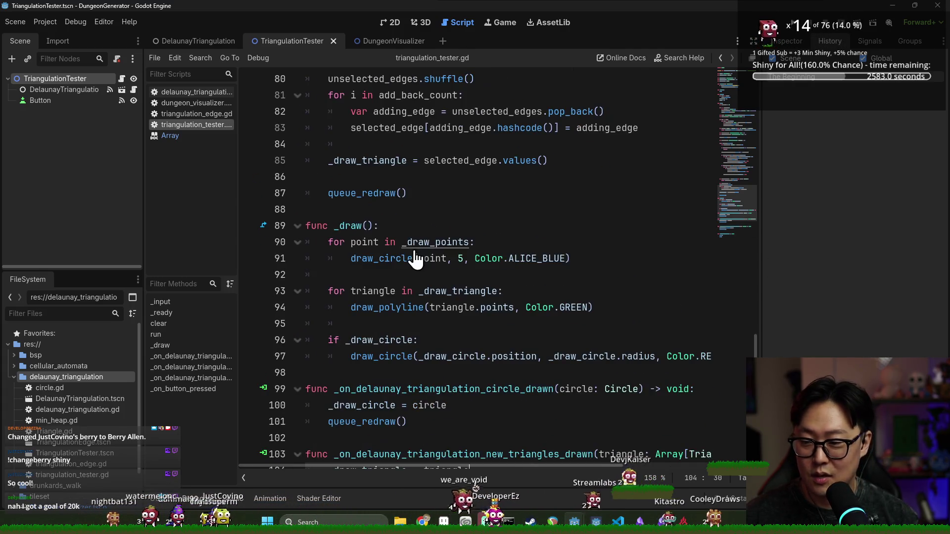
{"action": "scroll", "coordinate": [391, 203], "scroll_direction": "down", "scroll_amount": 5, "text": "ctrl"}
- Collapse delaunay_triangulation, expand bsp, and open the bsp folder in the file manager
{"action": "left_click", "coordinate": [14, 379]}
{"action": "left_click", "coordinate": [15, 356]}
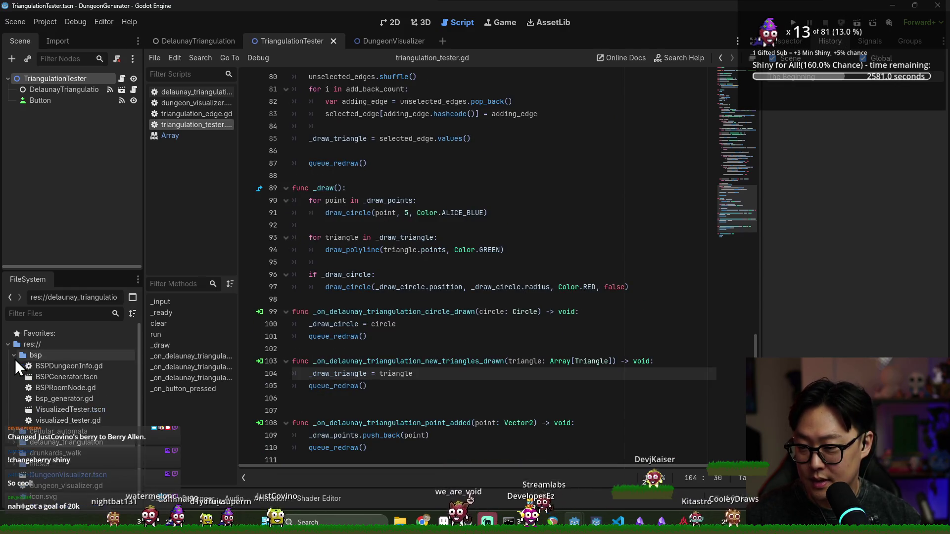
{"action": "right_click", "coordinate": [55, 356]}
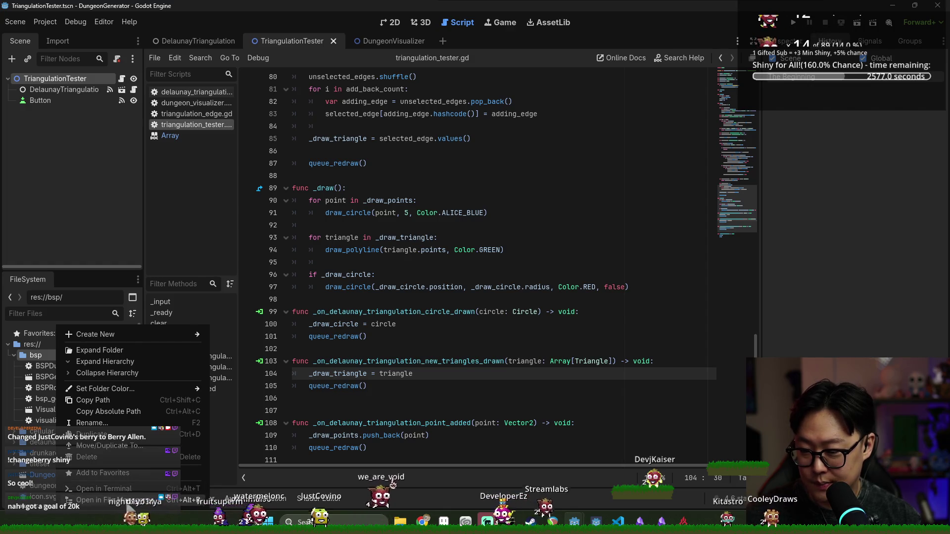
{"action": "left_click", "coordinate": [134, 501]}
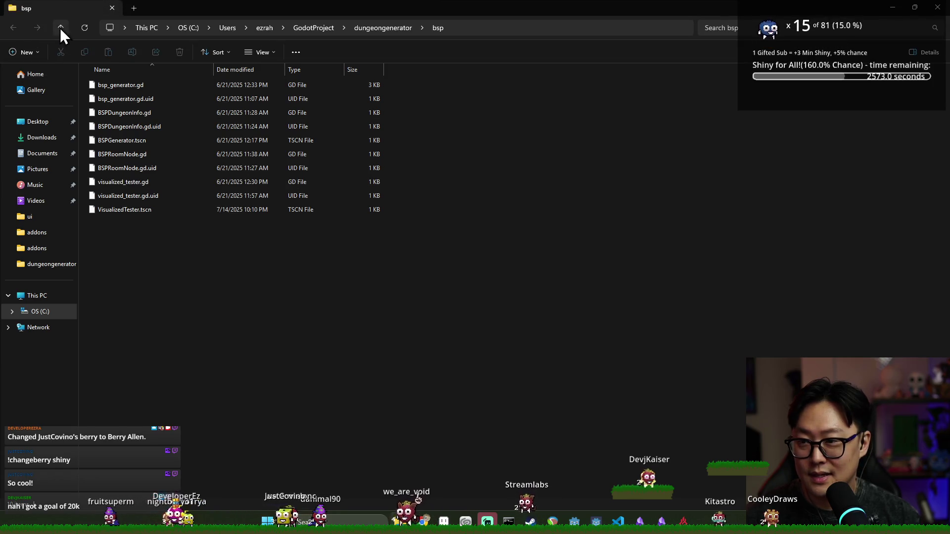
- Copy the bsp folder from the dungeongenerator directory in File Explorer
{"action": "left_click", "coordinate": [60, 28]}
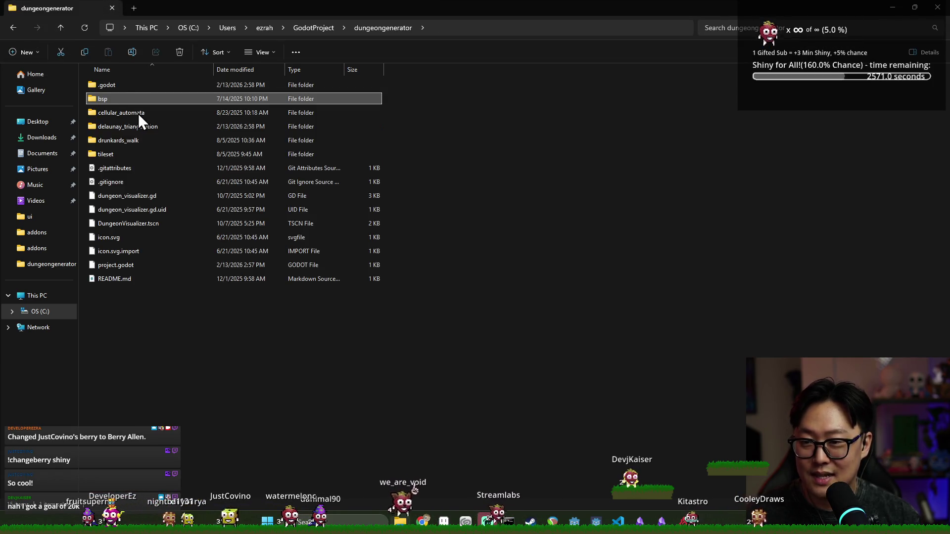
{"action": "right_click", "coordinate": [134, 102]}
{"action": "left_click", "coordinate": [183, 118]}
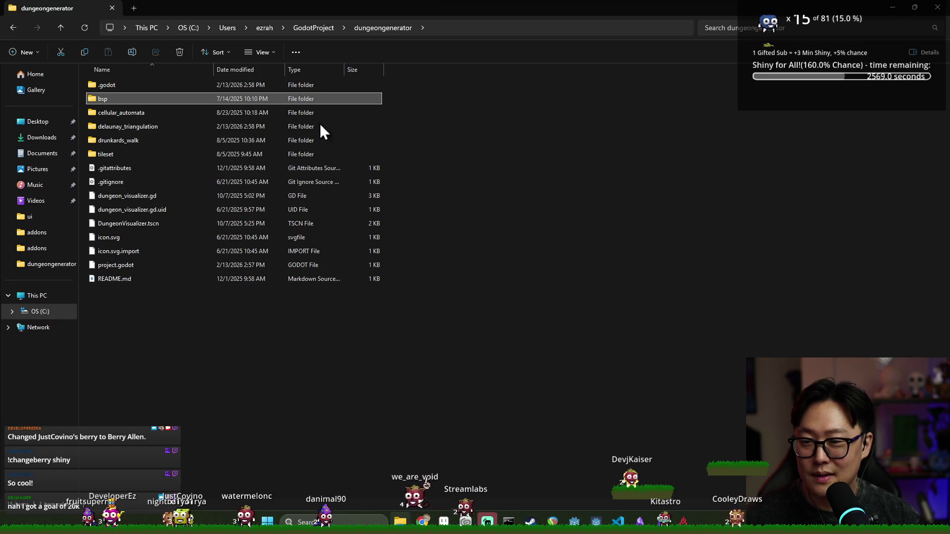
- Minimize Explorer and bring the Journey project editor back to the front
{"action": "left_click", "coordinate": [894, 7]}
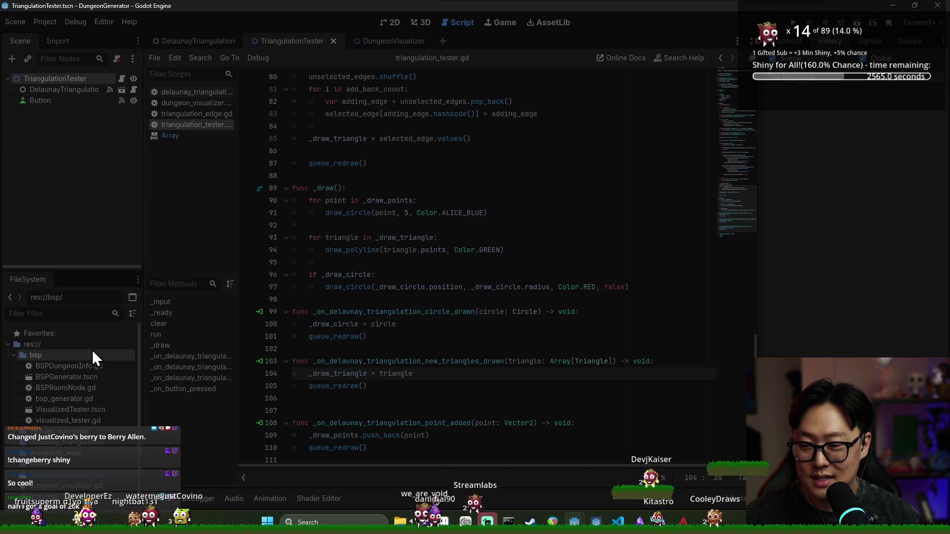
{"action": "key", "text": "alt+Tab"}
{"action": "key", "text": "alt+Tab"}
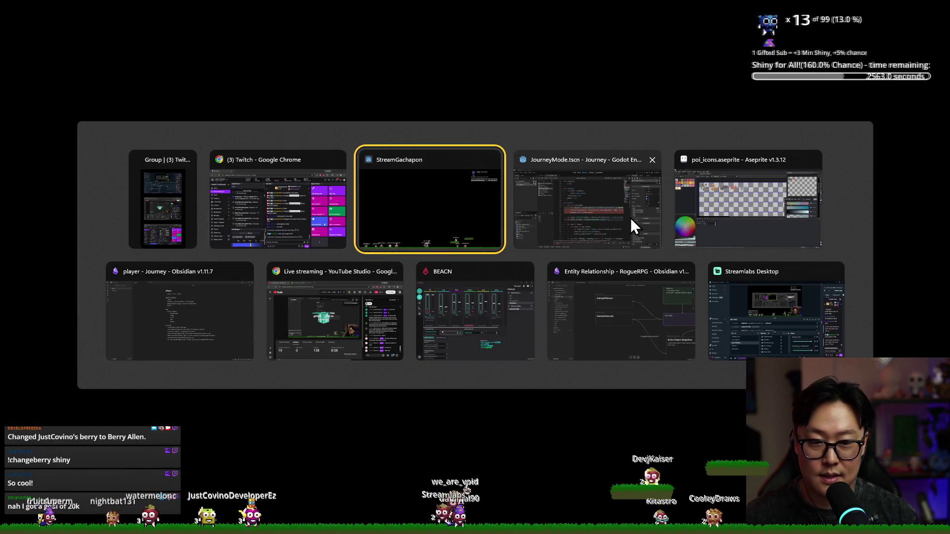
{"action": "left_click", "coordinate": [629, 218]}
{"action": "right_click", "coordinate": [51, 345]}
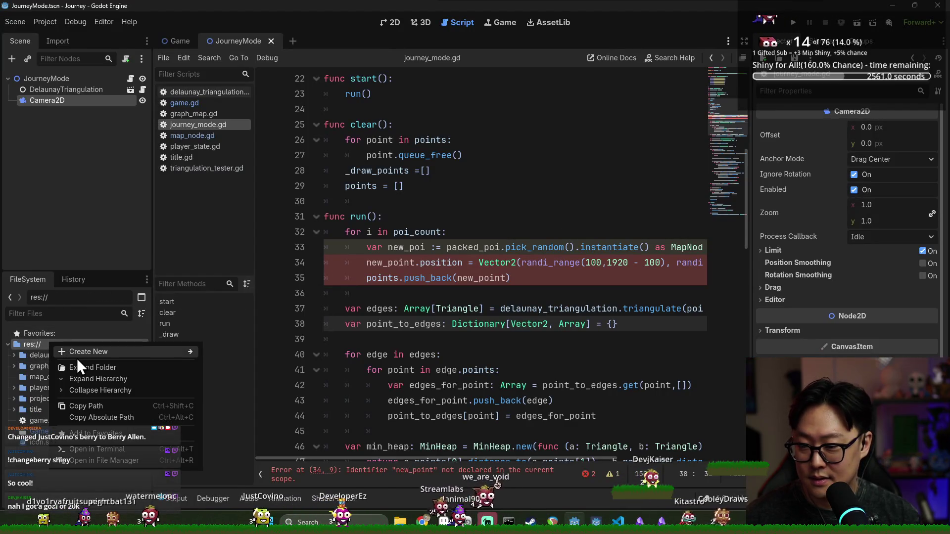
- Paste bsp into the Journey project, expand it, and add BSPGenerator.tscn under JourneyMode
{"action": "left_click", "coordinate": [109, 462]}
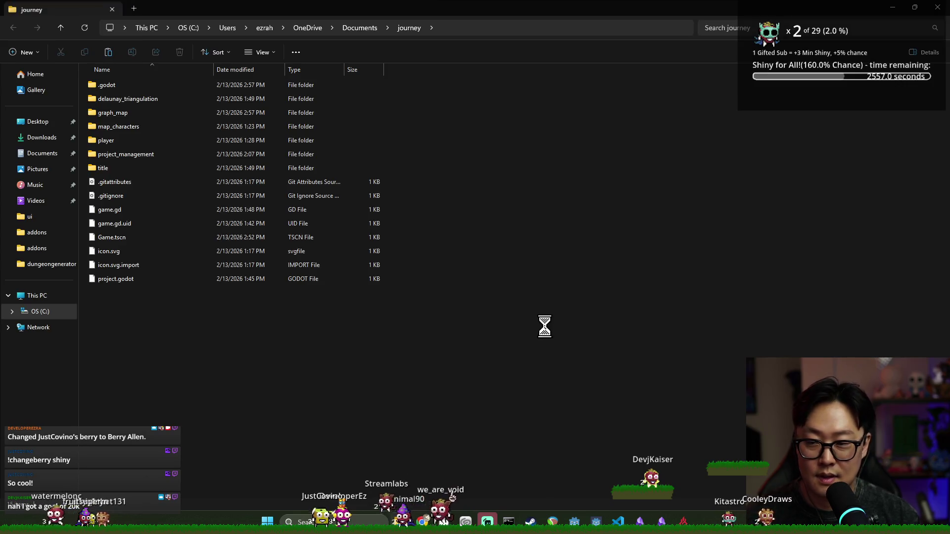
{"action": "left_click", "coordinate": [937, 14]}
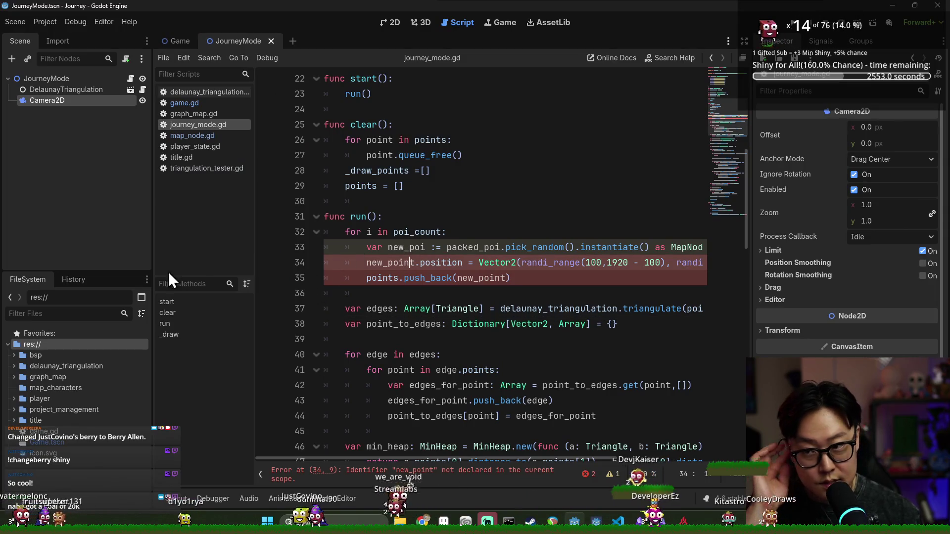
{"action": "double_click", "coordinate": [46, 356]}
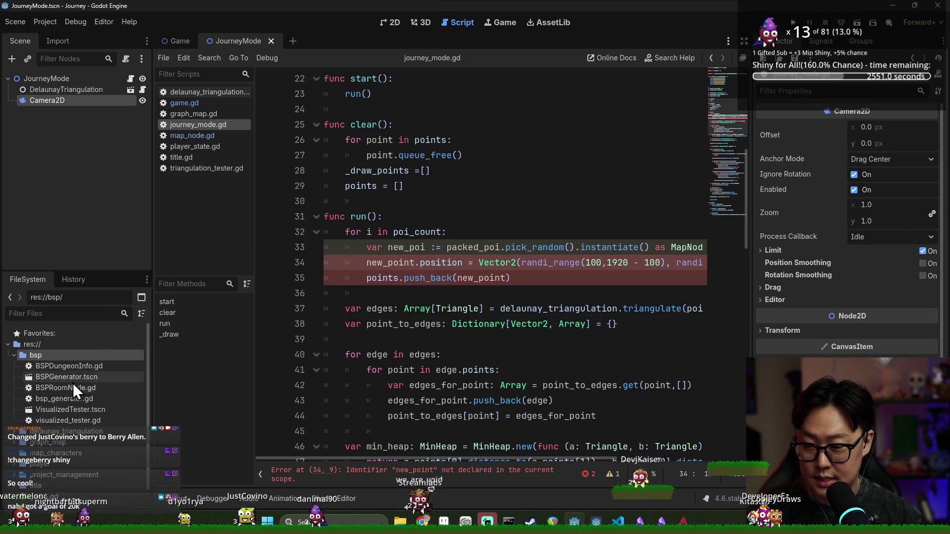
{"action": "mouse_move", "coordinate": [75, 379]}
{"action": "left_mouse_down"}
{"action": "mouse_move", "coordinate": [69, 103]}
{"action": "mouse_move", "coordinate": [50, 100]}
{"action": "left_mouse_up"}
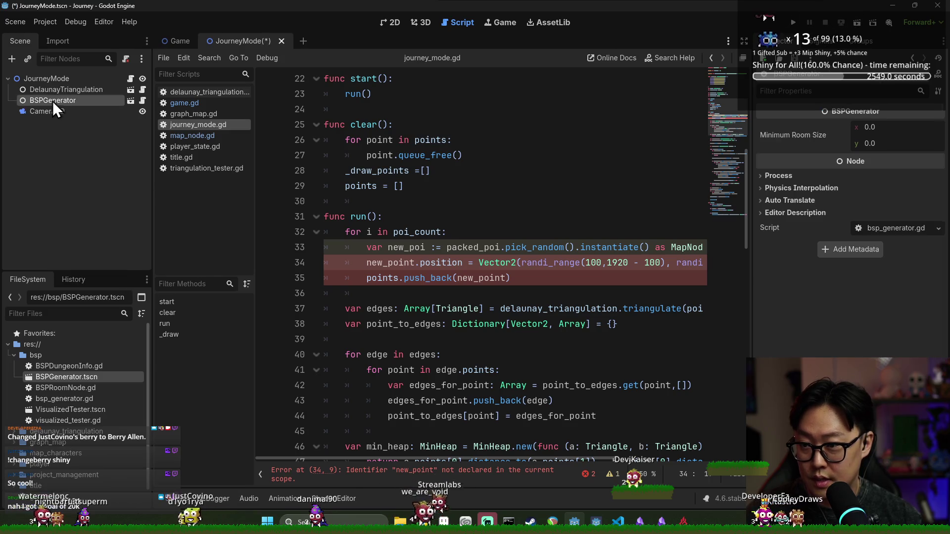
{"action": "scroll", "coordinate": [429, 217], "scroll_direction": "up", "scroll_amount": 6}
{"action": "scroll", "coordinate": [428, 216], "scroll_direction": "up", "scroll_amount": 2}
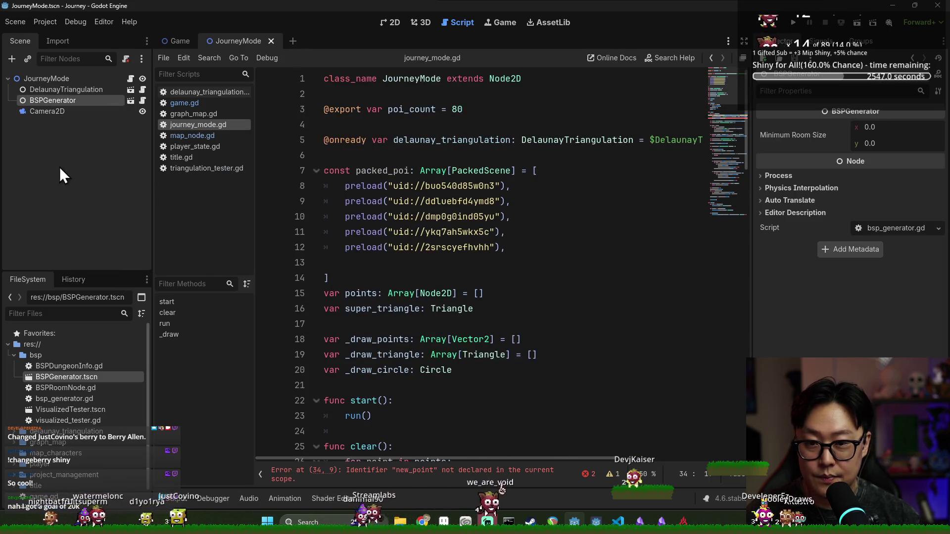
{"action": "mouse_move", "coordinate": [58, 102]}
{"action": "left_mouse_down"}
{"action": "mouse_move", "coordinate": [354, 151]}
{"action": "mouse_move", "coordinate": [261, 159]}
{"action": "mouse_move", "coordinate": [86, 102]}
{"action": "mouse_move", "coordinate": [354, 150]}
{"action": "mouse_move", "coordinate": [435, 153]}
{"action": "left_mouse_up"}
{"action": "scroll", "coordinate": [353, 150], "scroll_direction": "down", "scroll_amount": 3}
{"action": "scroll", "coordinate": [291, 146], "scroll_direction": "up", "scroll_amount": 3}
{"action": "scroll", "coordinate": [446, 198], "scroll_direction": "down", "scroll_amount": 8}
{"action": "key", "text": "ctrl+s"}
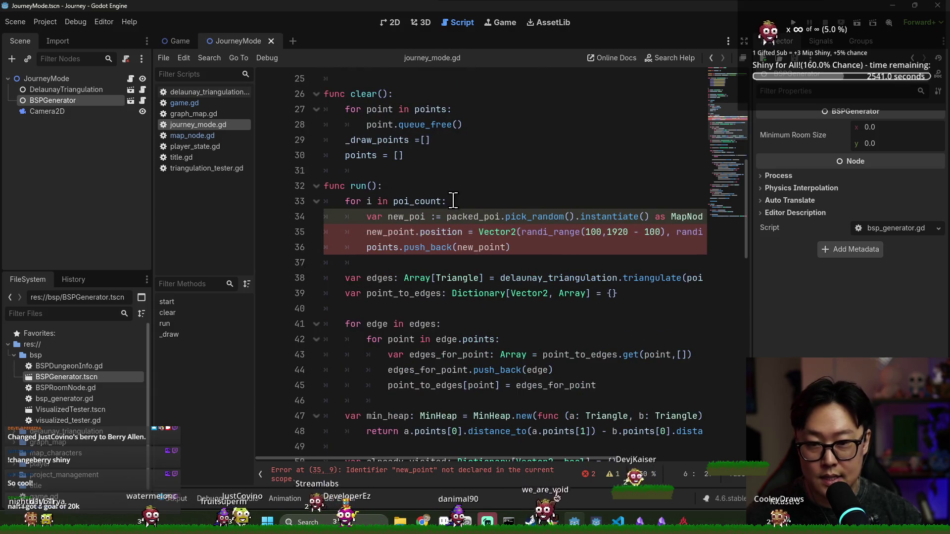
- Add a comment about BSP even partitioning at the start of run()
{"action": "left_click", "coordinate": [497, 187]}
{"action": "key", "text": "Return"}
{"action": "key", "text": "Return"}
{"action": "type", "text": "3 BS"}
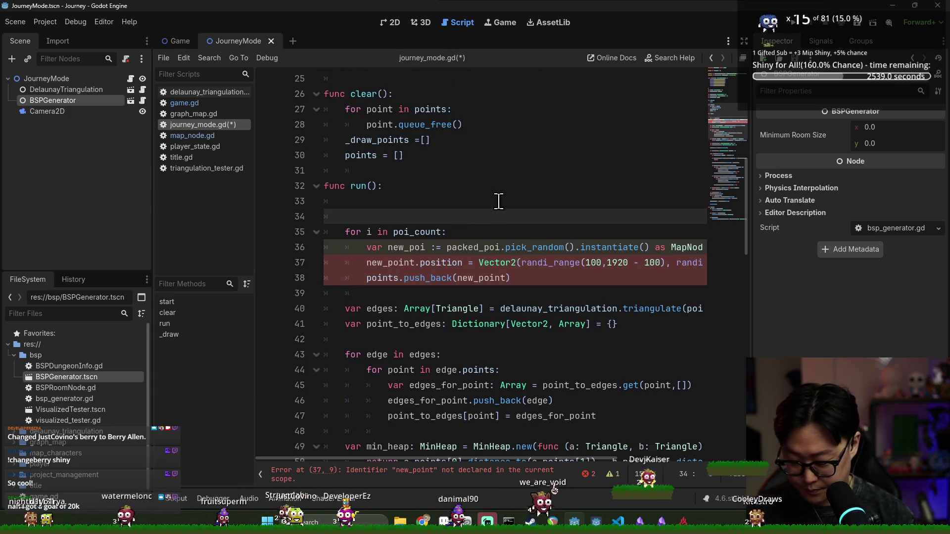
{"action": "key", "text": "ctrl+f"}
{"action": "key", "text": "BackSpace"}
{"action": "key", "text": "BackSpace"}
{"action": "type", "text": "#BSP fo"}
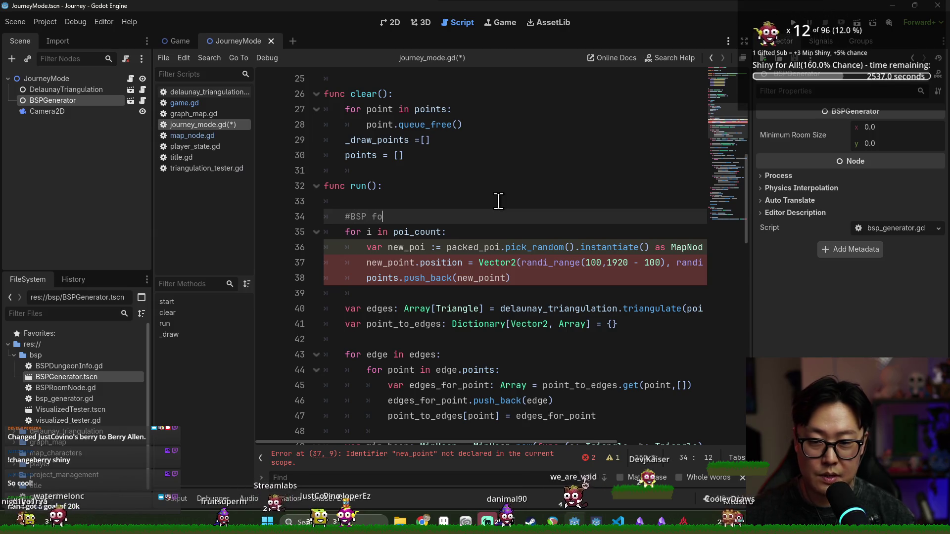
{"action": "type", "text": "r even partition"}
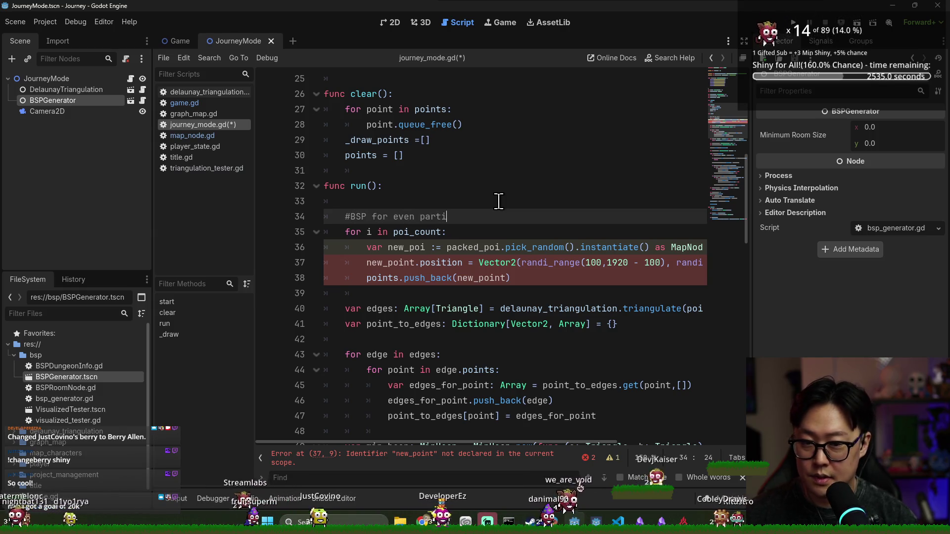
{"action": "type", "text": "ing."}
{"action": "key", "text": "Return"}
- Add the bsp_generator.generate_rooms() call below the comment and save
{"action": "type", "text": "bsp_generator"}
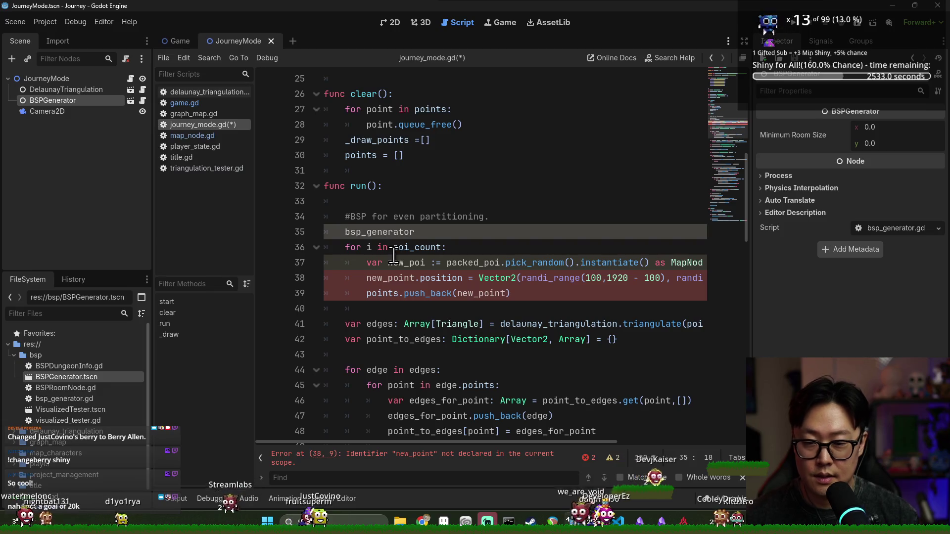
{"action": "type", "text": ".generate"}
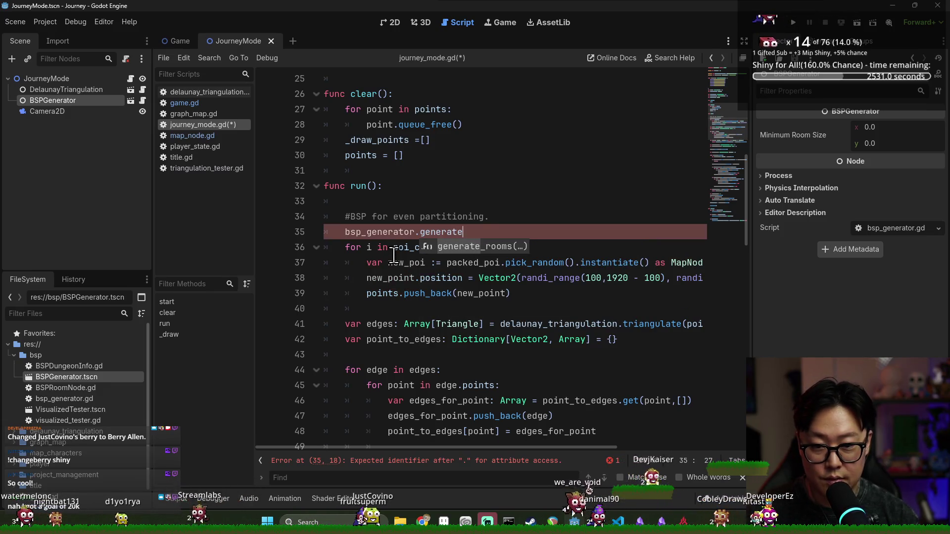
{"action": "key", "text": "Return"}
{"action": "scroll", "coordinate": [487, 241], "scroll_direction": "down", "scroll_amount": 1}
{"action": "key", "text": "Return"}
{"action": "scroll", "coordinate": [530, 193], "scroll_direction": "down", "scroll_amount": 1}
{"action": "key", "text": "ctrl+s"}
{"action": "left_click", "coordinate": [523, 125]}
{"action": "left_click", "coordinate": [497, 140]}
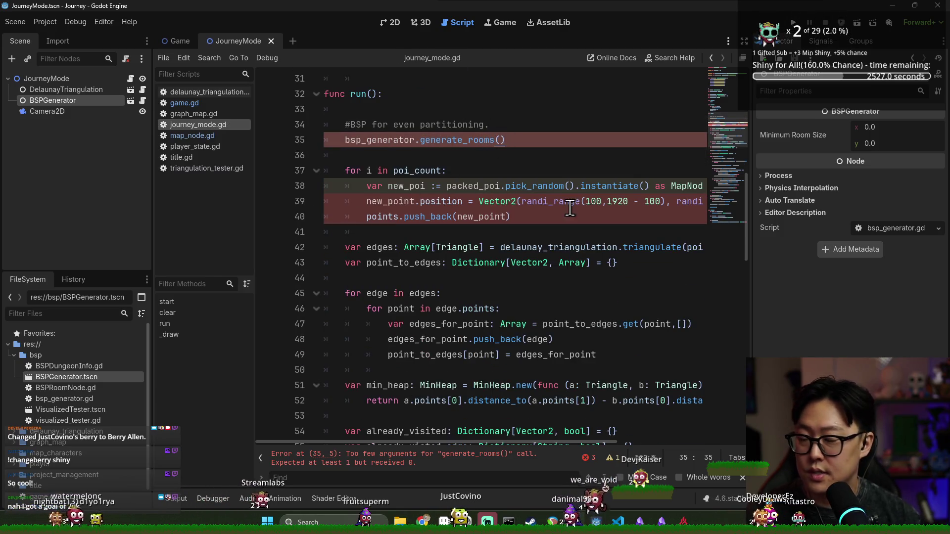
- Insert blank lines above generate_rooms() and begin a map_size := Vector2 line on line 35
{"action": "key", "text": "super"}
{"action": "type", "text": "calc"}
{"action": "key", "text": "Escape"}
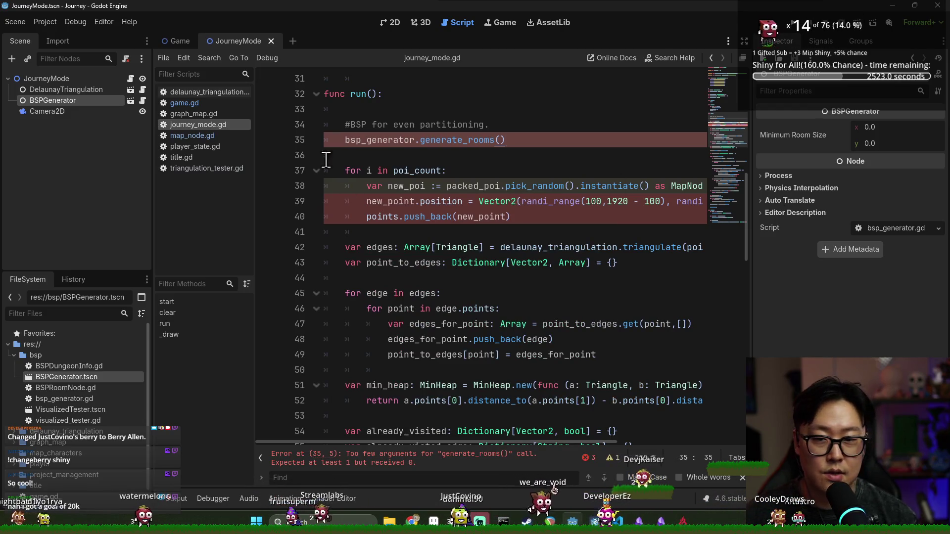
{"action": "left_click", "coordinate": [537, 133]}
{"action": "key", "text": "Return"}
{"action": "key", "text": "Return"}
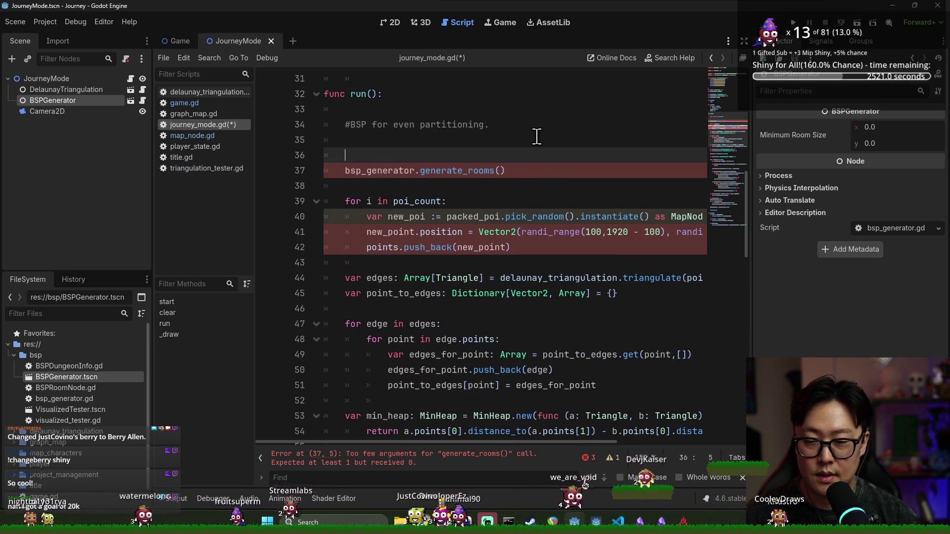
{"action": "key", "text": "Up"}
{"action": "key", "text": "BackSpace"}
{"action": "key", "text": "BackSpace"}
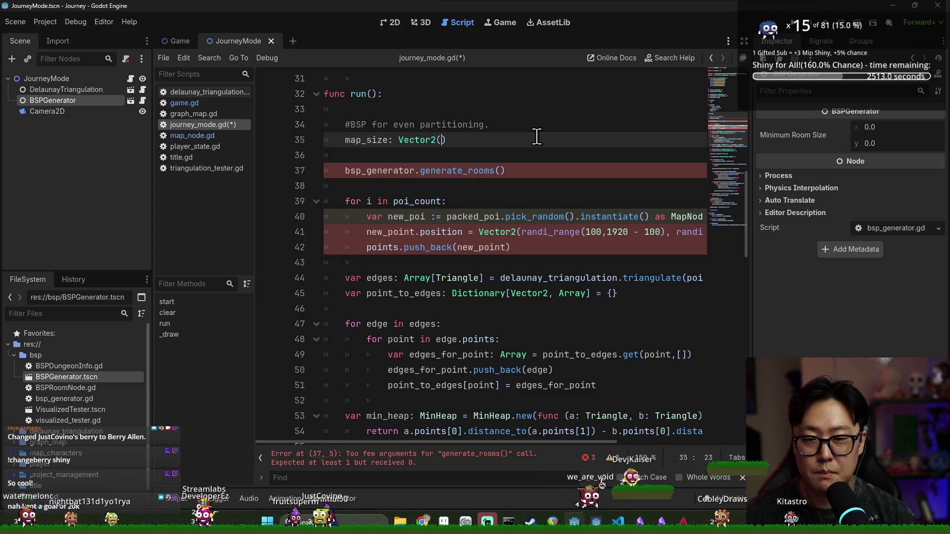
{"action": "type", "text": ")"}
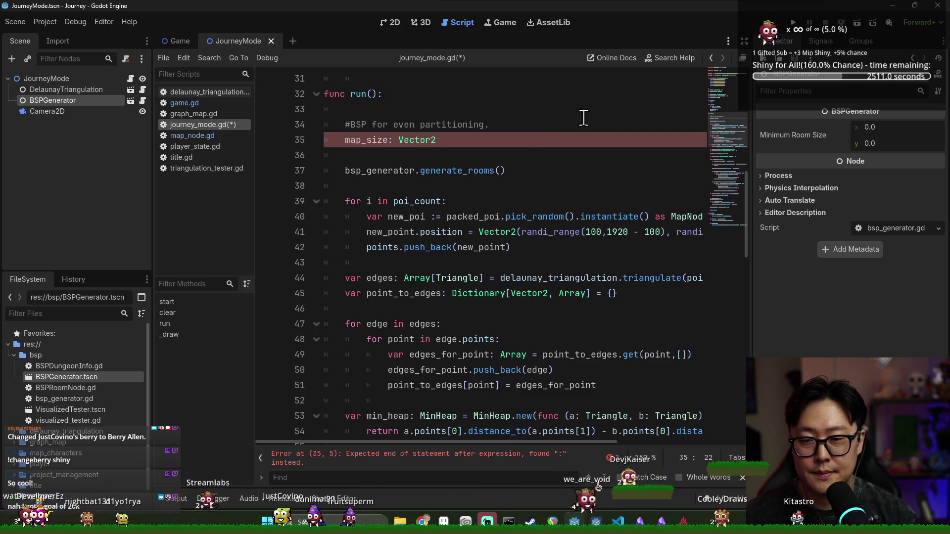
{"action": "type", "text": "="}
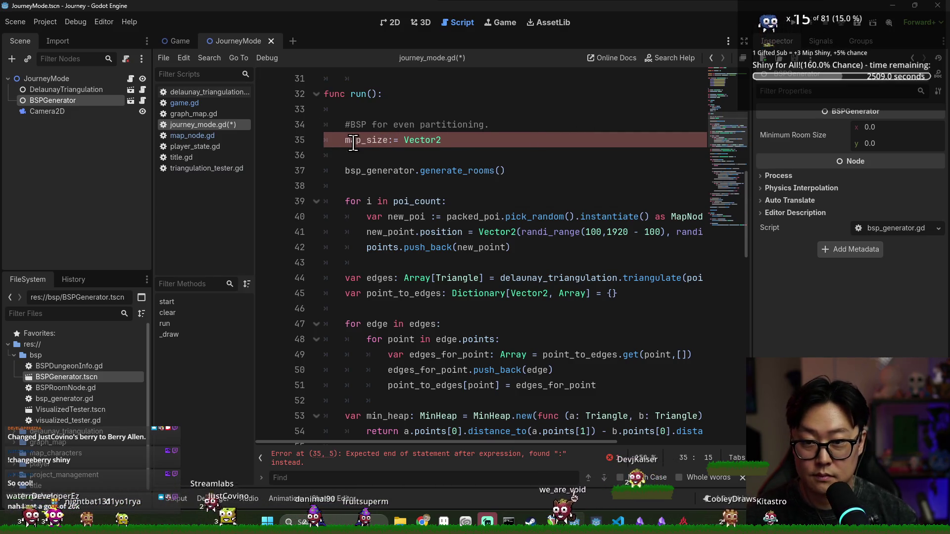
{"action": "left_click", "coordinate": [422, 141]}
{"action": "left_click", "coordinate": [513, 128]}
{"action": "scroll", "coordinate": [548, 155], "scroll_direction": "up", "scroll_amount": 1}
{"action": "scroll", "coordinate": [548, 155], "scroll_direction": "up", "scroll_amount": 9}
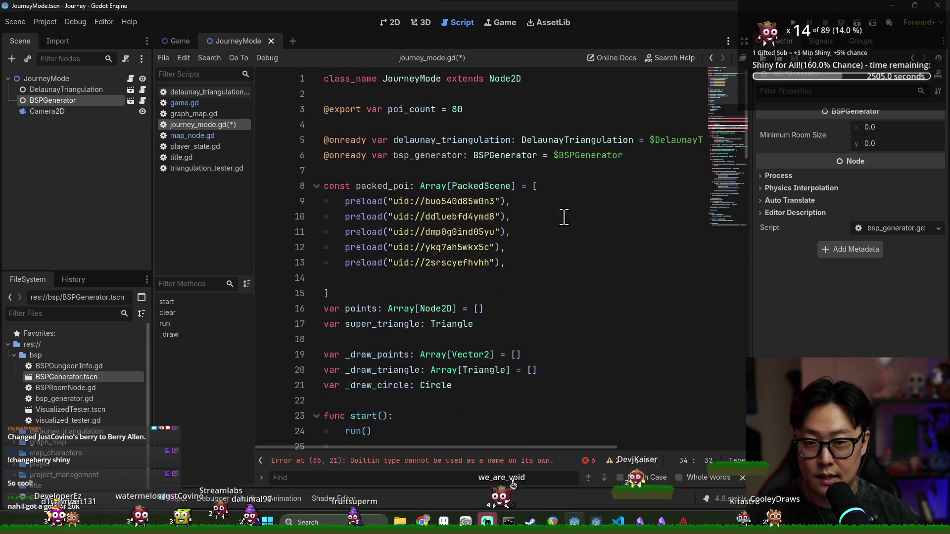
- Save journey_mode.gd and insert poi_count after 32 * in the map_size Vector2
{"action": "scroll", "coordinate": [565, 212], "scroll_direction": "down", "scroll_amount": 10}
{"action": "key", "text": "ctrl+s"}
{"action": "left_click", "coordinate": [493, 143]}
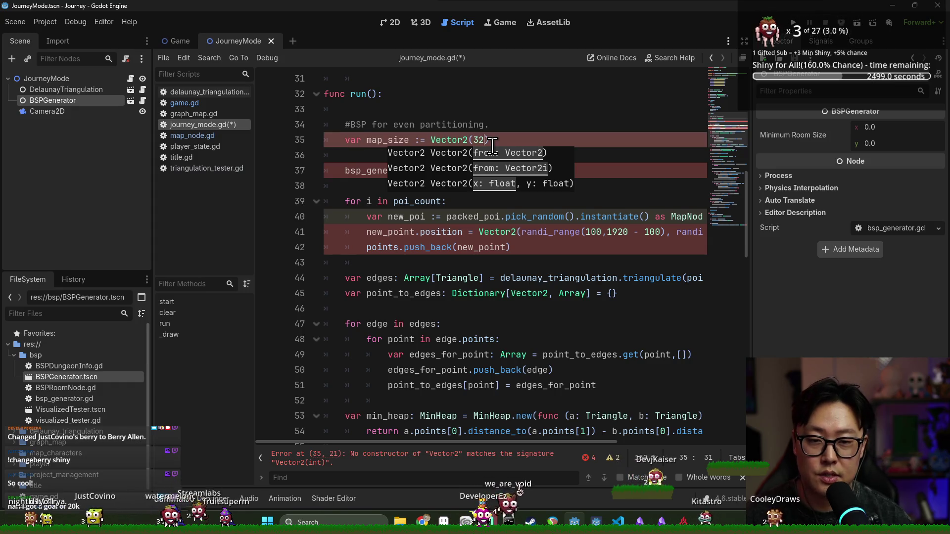
{"action": "left_click", "coordinate": [559, 128]}
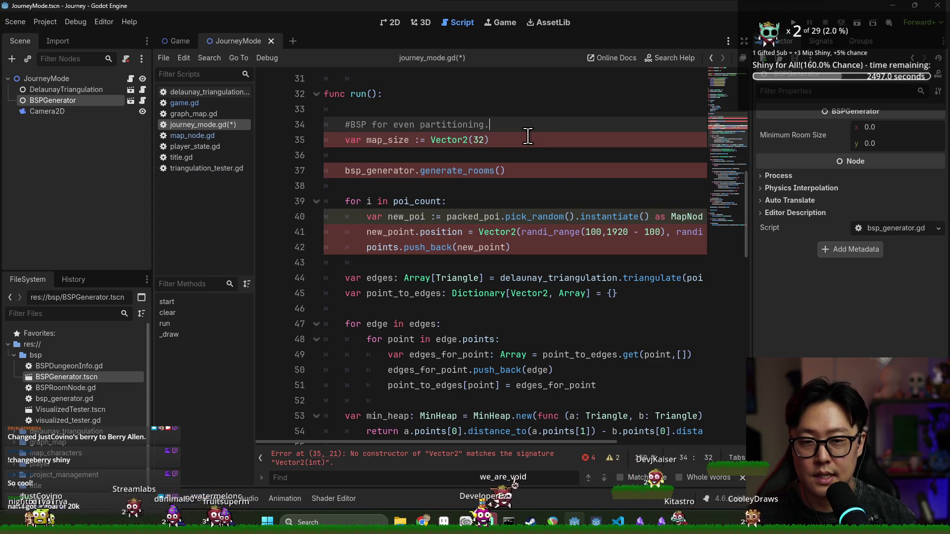
{"action": "left_click", "coordinate": [487, 141]}
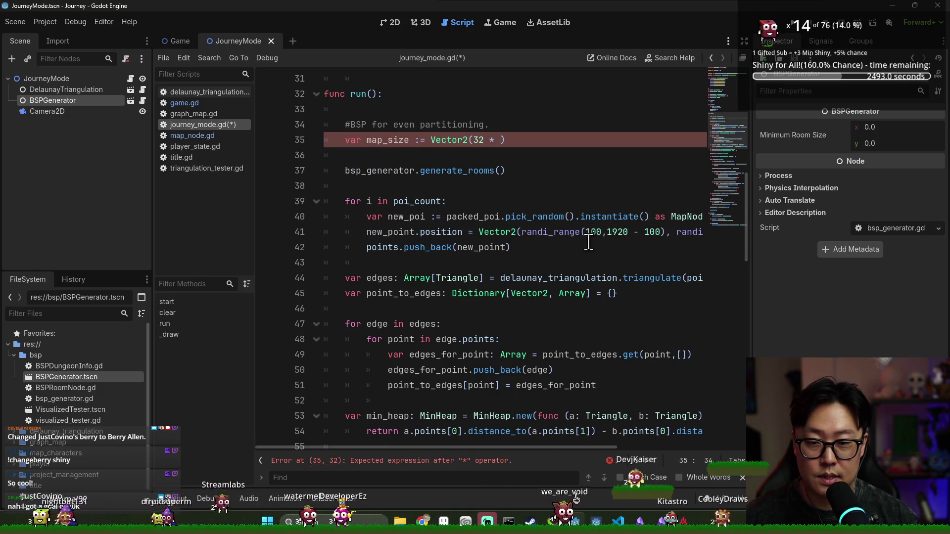
{"action": "double_click", "coordinate": [548, 233]}
{"action": "scroll", "coordinate": [392, 141], "scroll_direction": "up", "scroll_amount": 10}
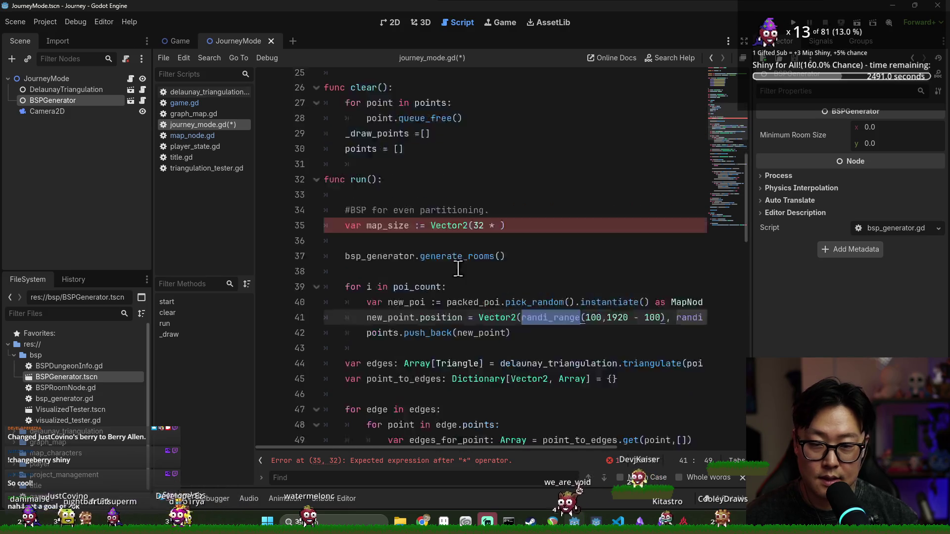
{"action": "left_click", "coordinate": [418, 109]}
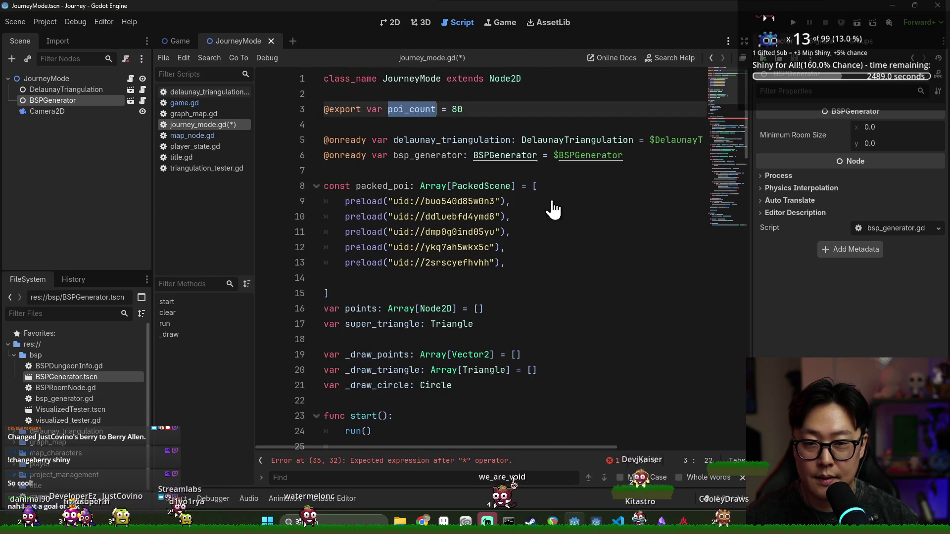
{"action": "scroll", "coordinate": [541, 185], "scroll_direction": "down", "scroll_amount": 7}
{"action": "left_click", "coordinate": [498, 278]}
{"action": "type", "text": "poi_count"}
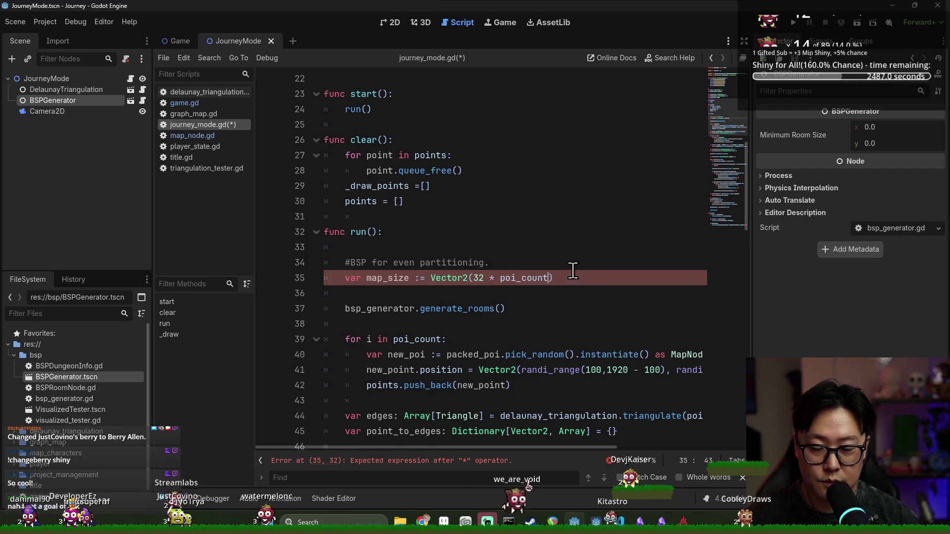
- Complete map_size as Vector2(32 * poi_count + 32, 32*poi_count + 32)
{"action": "scroll", "coordinate": [573, 271], "scroll_direction": "down", "scroll_amount": 1}
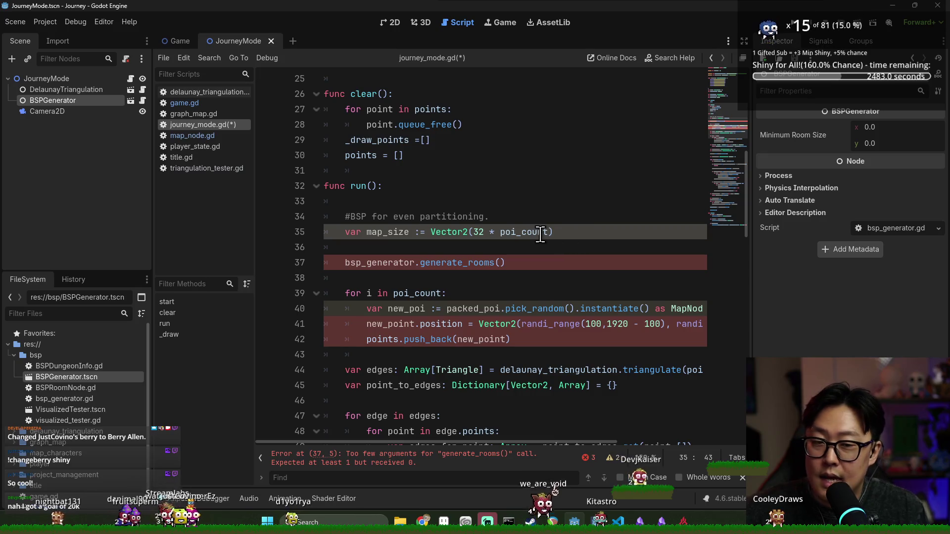
{"action": "type", "text": ", 32*poi_count"}
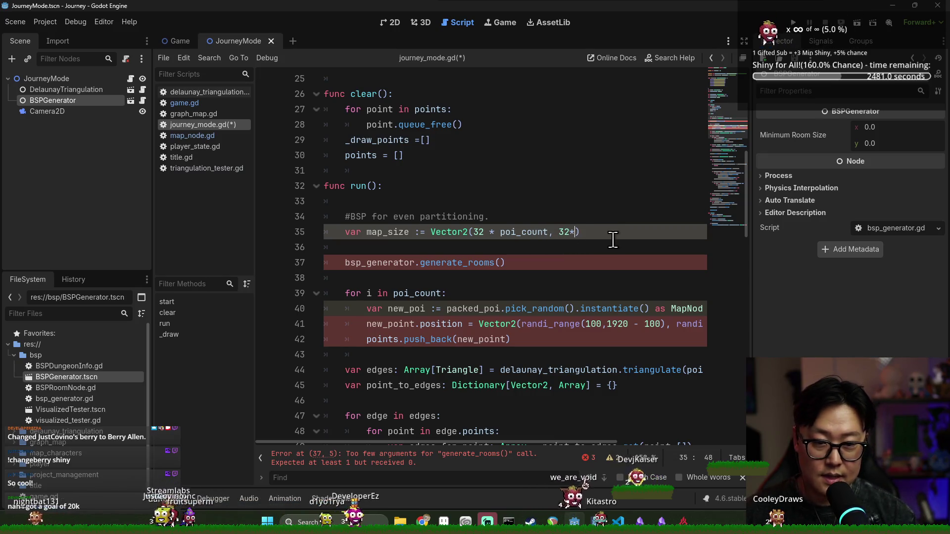
{"action": "type", "text": ")"}
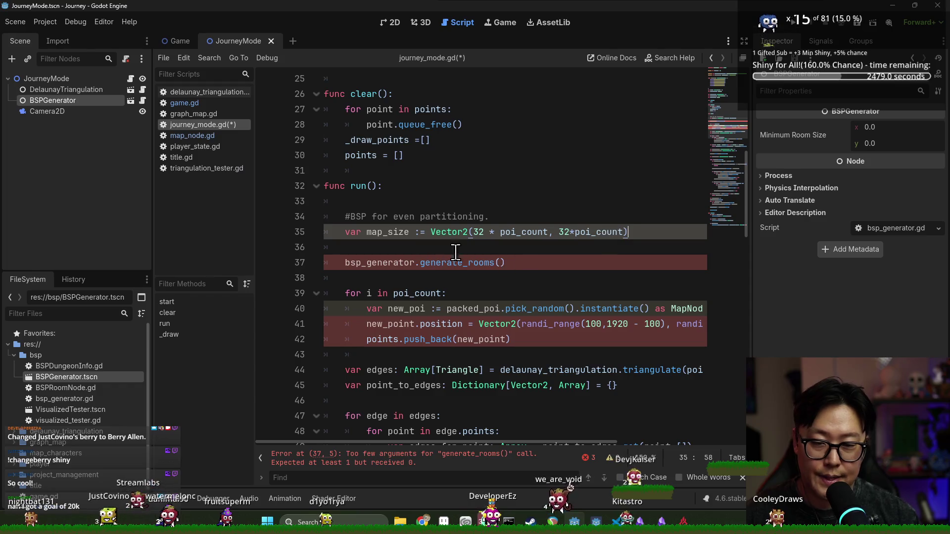
{"action": "left_click", "coordinate": [549, 232]}
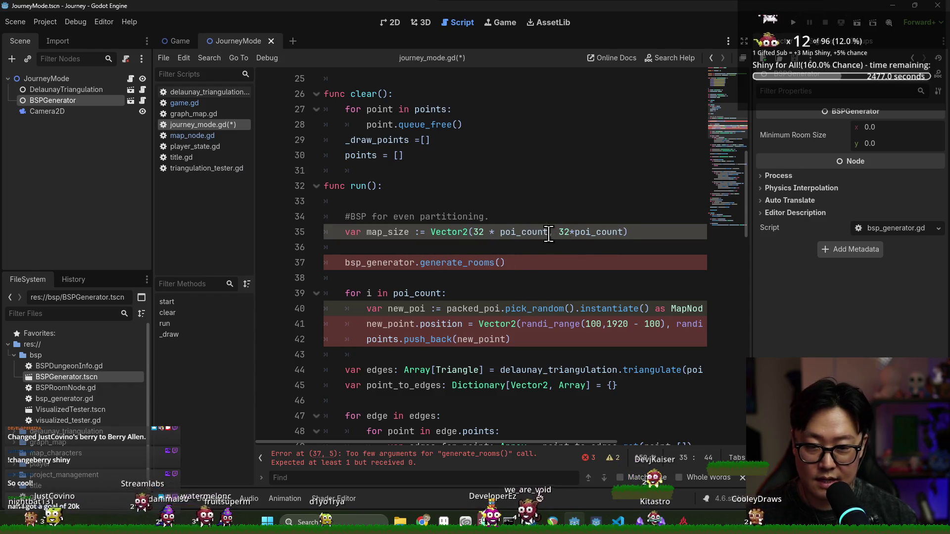
{"action": "type", "text": "+"}
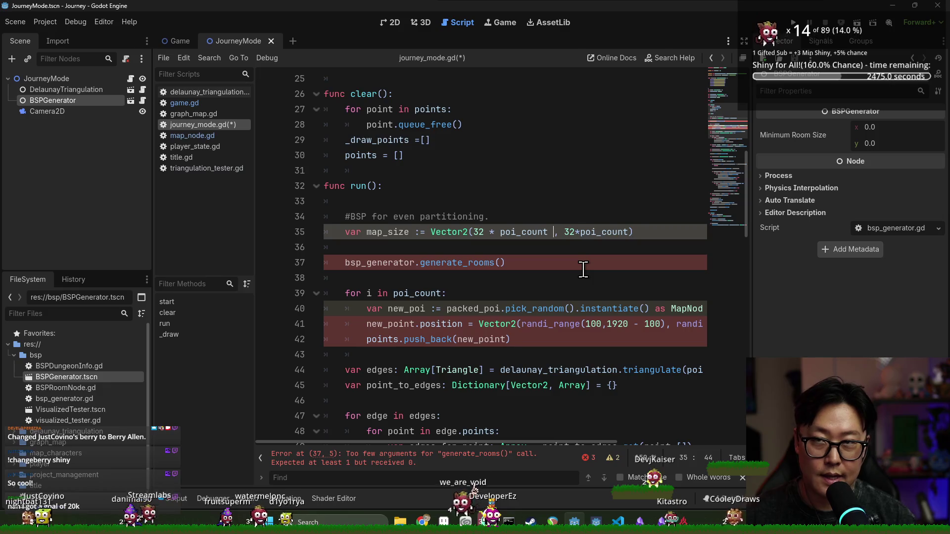
{"action": "type", "text": " 32"}
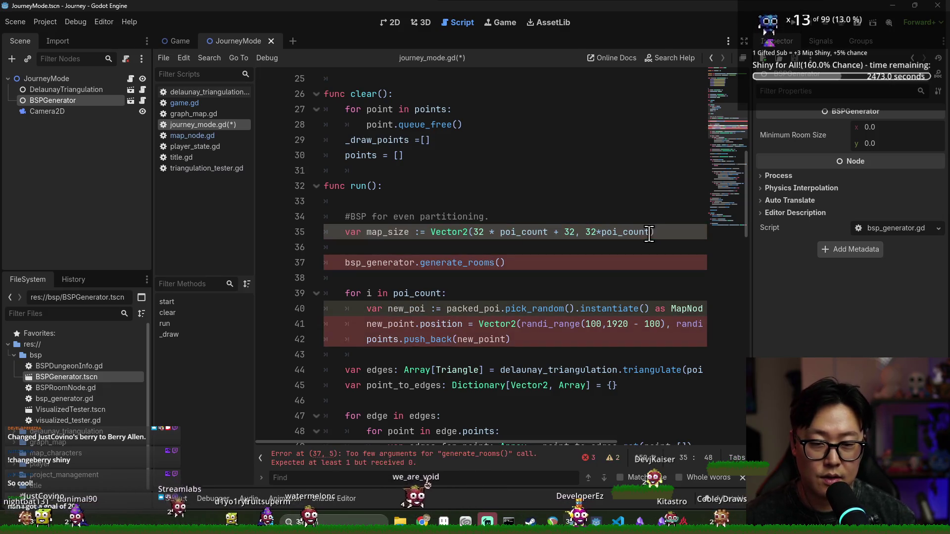
{"action": "left_click", "coordinate": [653, 232]}
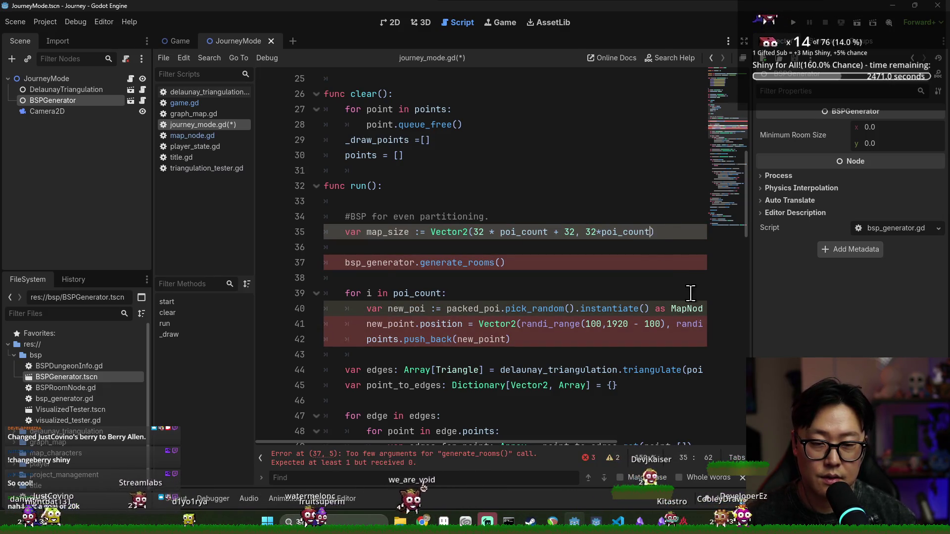
{"action": "type", "text": "+ 32"}
{"action": "left_click", "coordinate": [653, 232]}
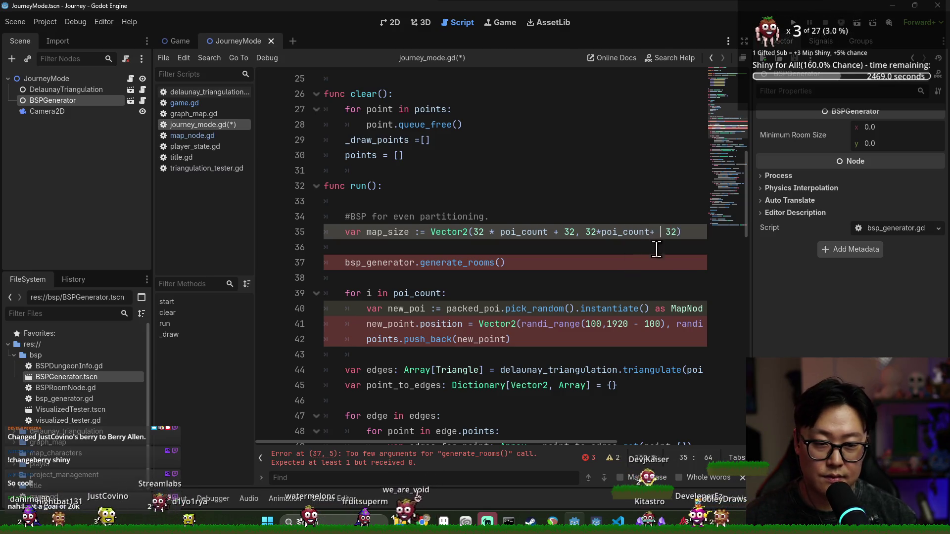
- Pass map_size as the argument of the generate_rooms() call
{"action": "left_click", "coordinate": [628, 264]}
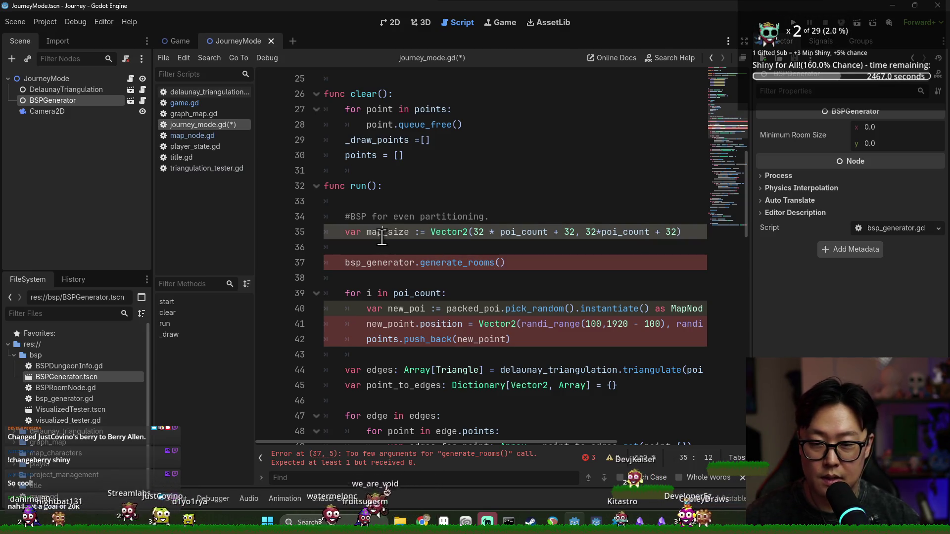
{"action": "left_click", "coordinate": [505, 263]}
{"action": "type", "text": "map_size"}
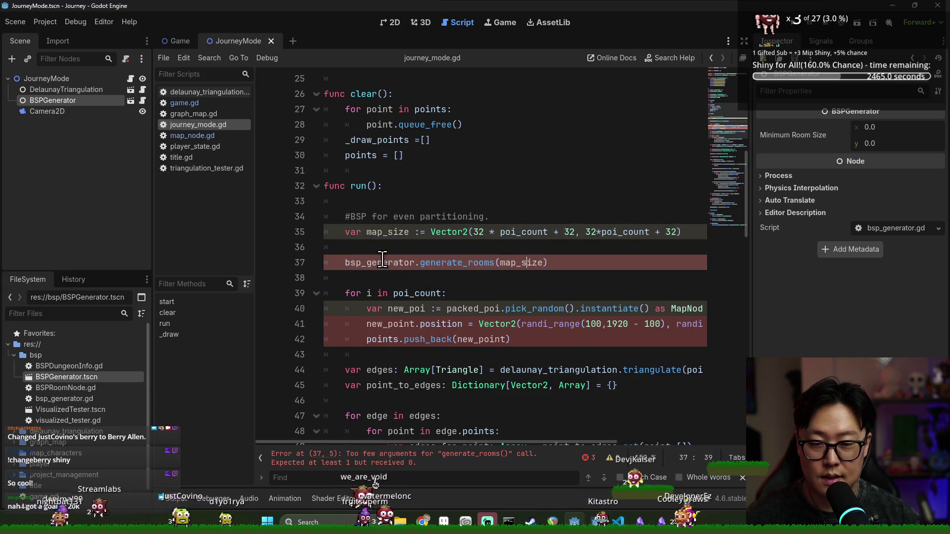
{"action": "left_click", "coordinate": [461, 263], "text": "ctrl"}
- Look over generate_rooms in bsp_generator.gd, then close it and save
{"action": "left_click", "coordinate": [519, 109]}
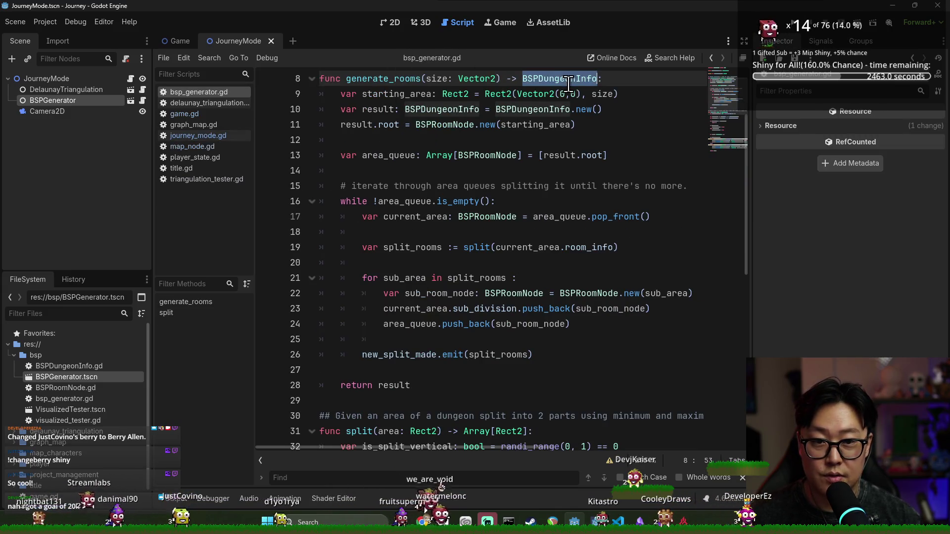
{"action": "left_click", "coordinate": [564, 79]}
{"action": "left_click", "coordinate": [547, 216]}
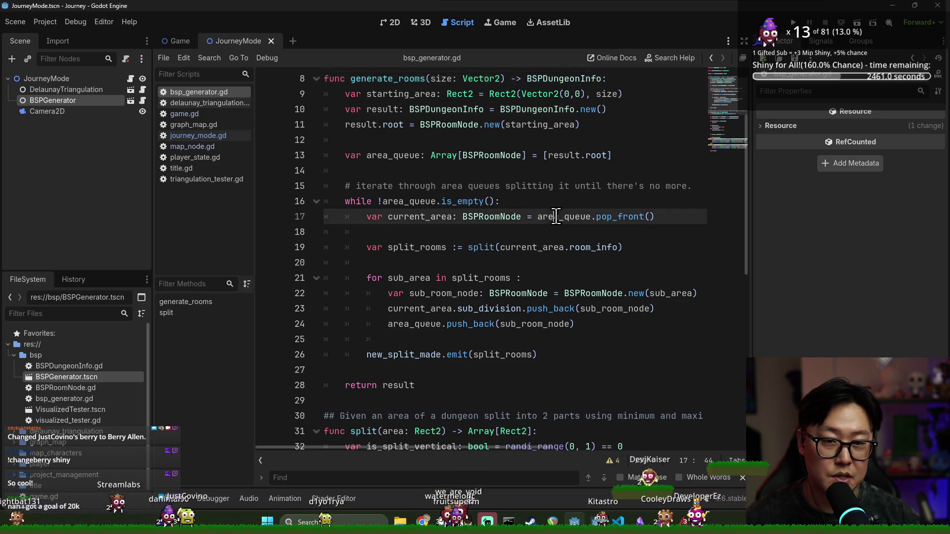
{"action": "key", "text": "ctrl+w"}
{"action": "key", "text": "ctrl+s"}
- Delete the blank line after map_size in journey_mode.gd and save
{"action": "left_click", "coordinate": [366, 247]}
{"action": "key", "text": "ctrl+shift+k"}
{"action": "key", "text": "ctrl+s"}
{"action": "key", "text": "Up"}
{"action": "key", "text": "End"}
{"action": "key", "text": "ctrl+s"}
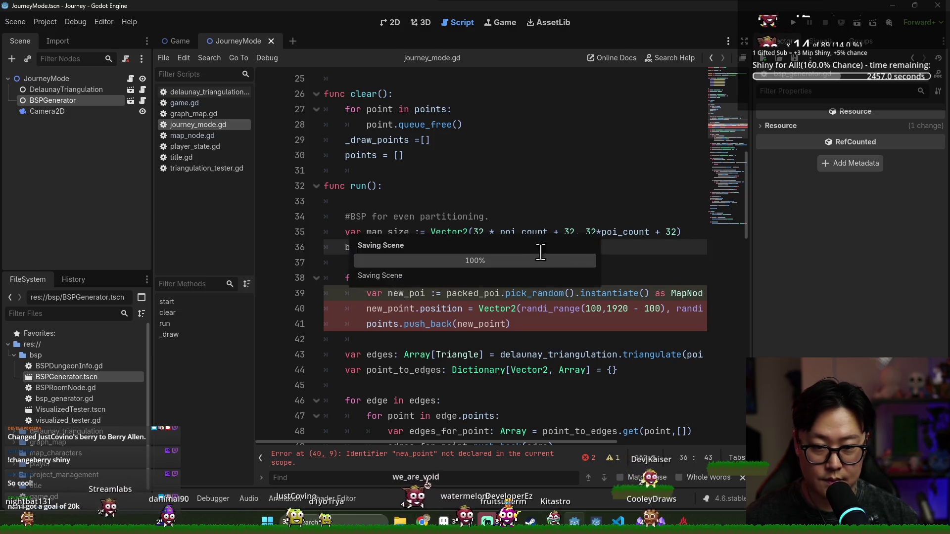
{"action": "scroll", "coordinate": [465, 172], "scroll_direction": "down", "scroll_amount": 2}
- Inspect generate_rooms' BSPDungeonInfo return type, then go back to journey_mode.gd
{"action": "left_click", "coordinate": [463, 156], "text": "ctrl"}
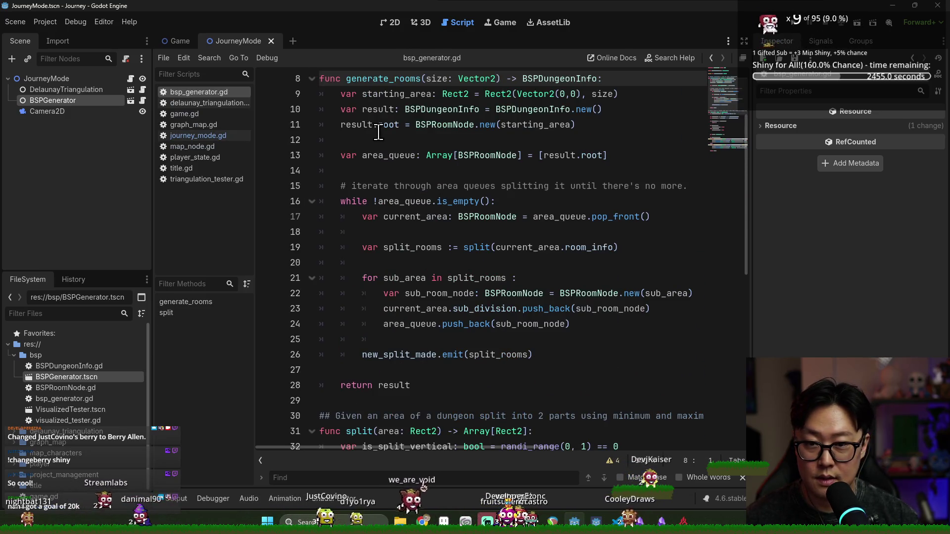
{"action": "double_click", "coordinate": [564, 80]}
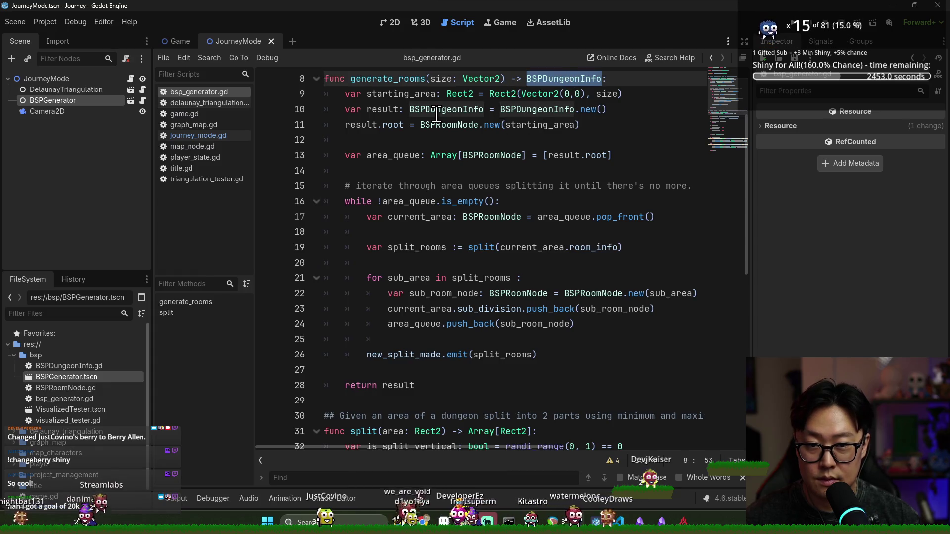
{"action": "scroll", "coordinate": [437, 114], "scroll_direction": "down", "scroll_amount": 3}
{"action": "scroll", "coordinate": [467, 140], "scroll_direction": "up", "scroll_amount": 5}
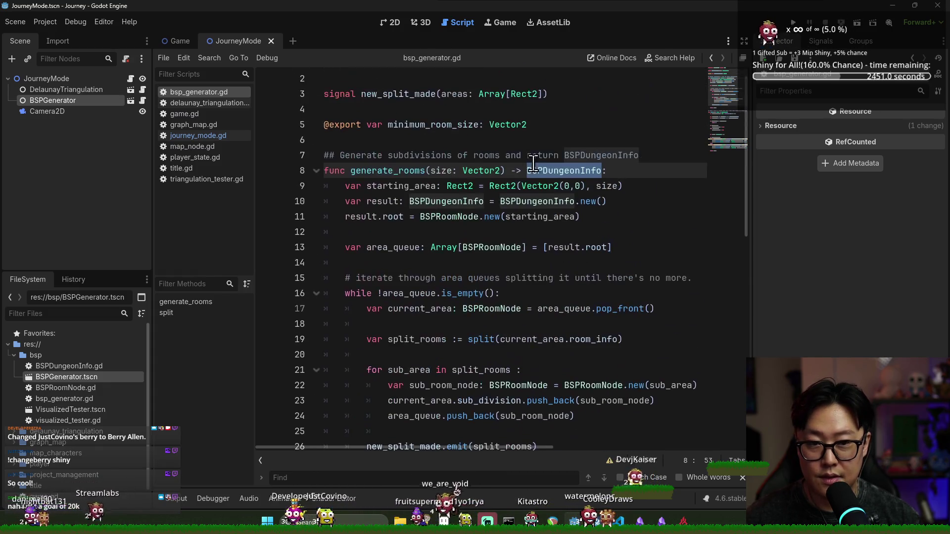
{"action": "key", "text": "alt+Left"}
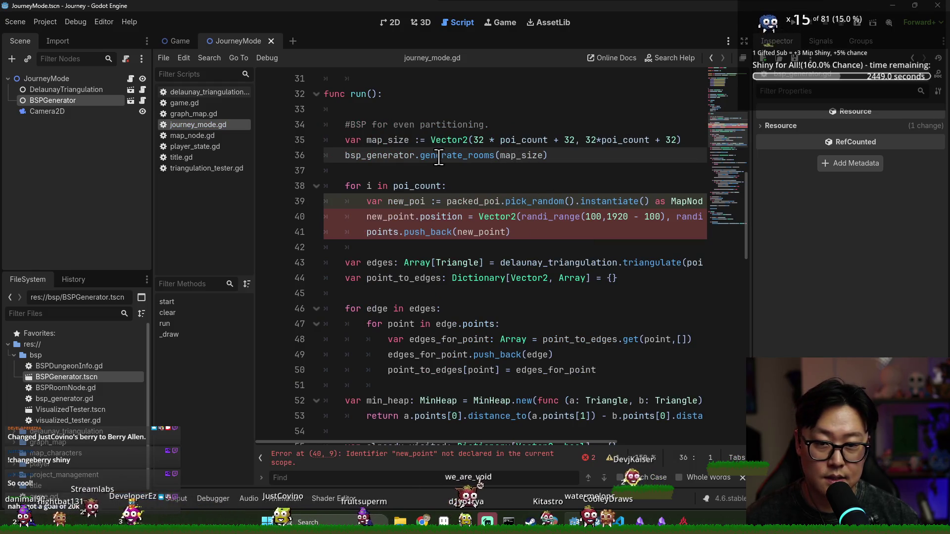
- Store the generate_rooms result in var bsp and add a trial bsp.root line
{"action": "scroll", "coordinate": [452, 198], "scroll_direction": "down", "scroll_amount": 3}
{"action": "key", "text": "ctrl+s"}
{"action": "scroll", "coordinate": [465, 196], "scroll_direction": "up", "scroll_amount": 4}
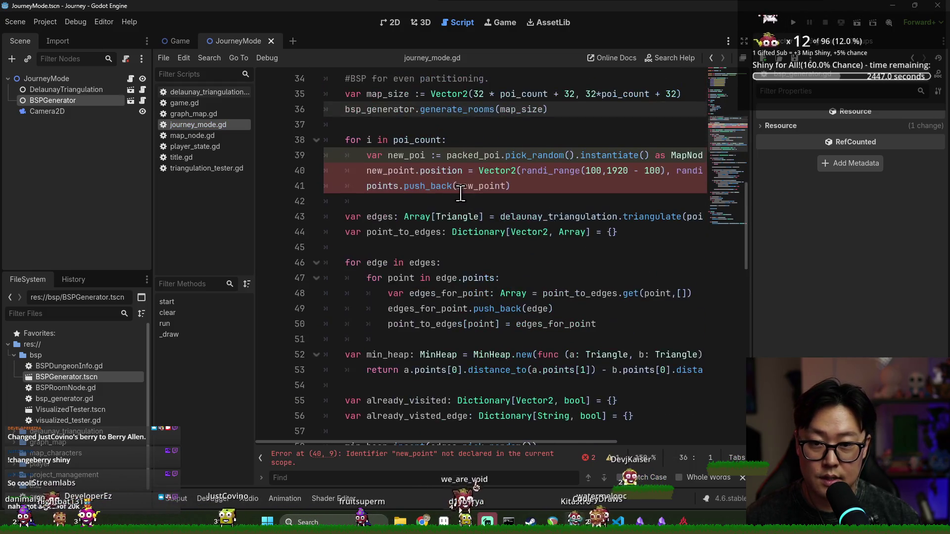
{"action": "scroll", "coordinate": [477, 195], "scroll_direction": "down", "scroll_amount": 1}
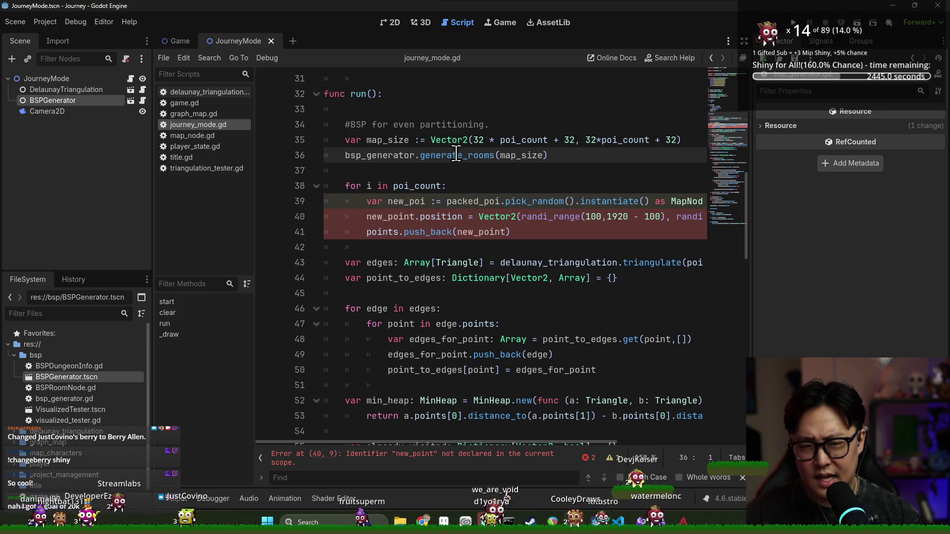
{"action": "type", "text": "var bsp :="}
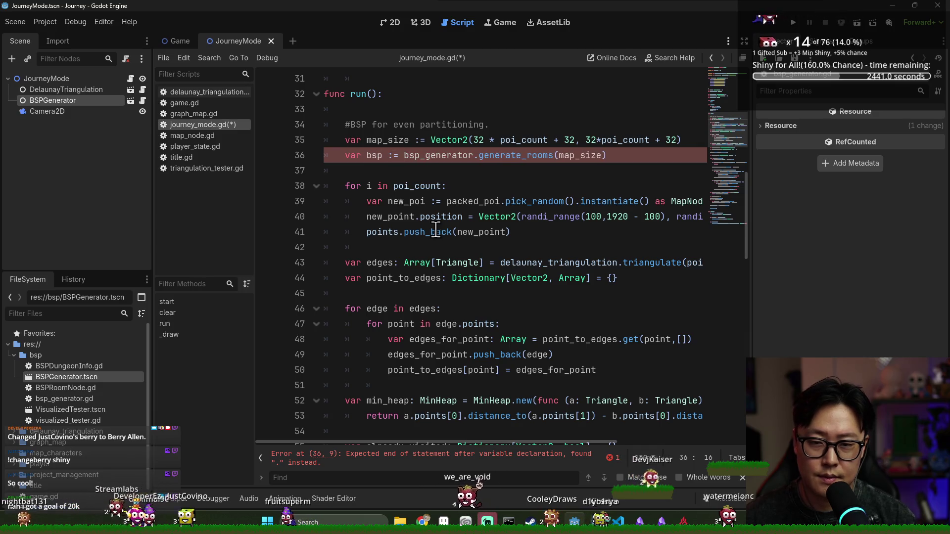
{"action": "key", "text": "Down"}
{"action": "type", "text": "bsp."}
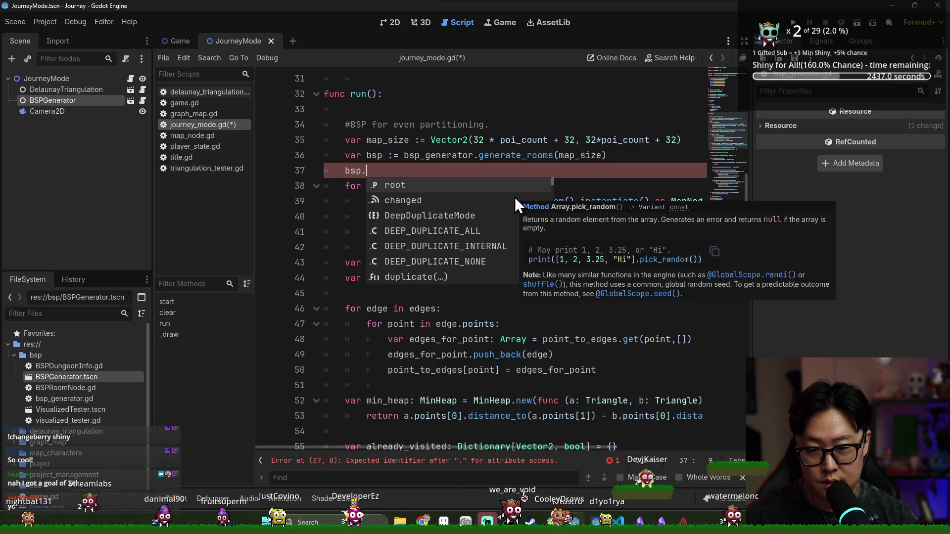
{"action": "key", "text": "Return"}
{"action": "key", "text": "Return"}
{"action": "key", "text": "Up"}
{"action": "key", "text": "Home"}
{"action": "key", "text": "Return"}
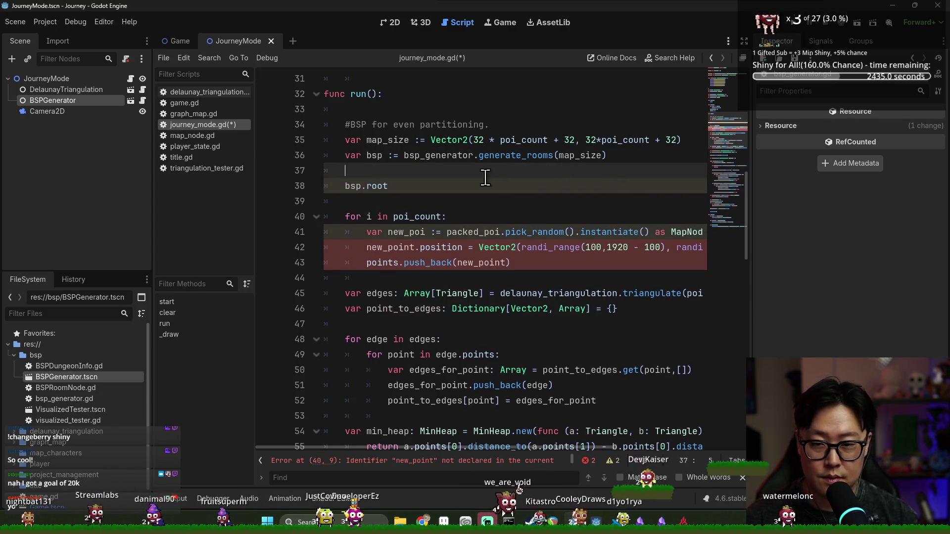
{"action": "key", "text": "ctrl+s"}
- Check root's declaration in BSPDungeonInfo.gd, then erase the bsp.root line
{"action": "double_click", "coordinate": [372, 187]}
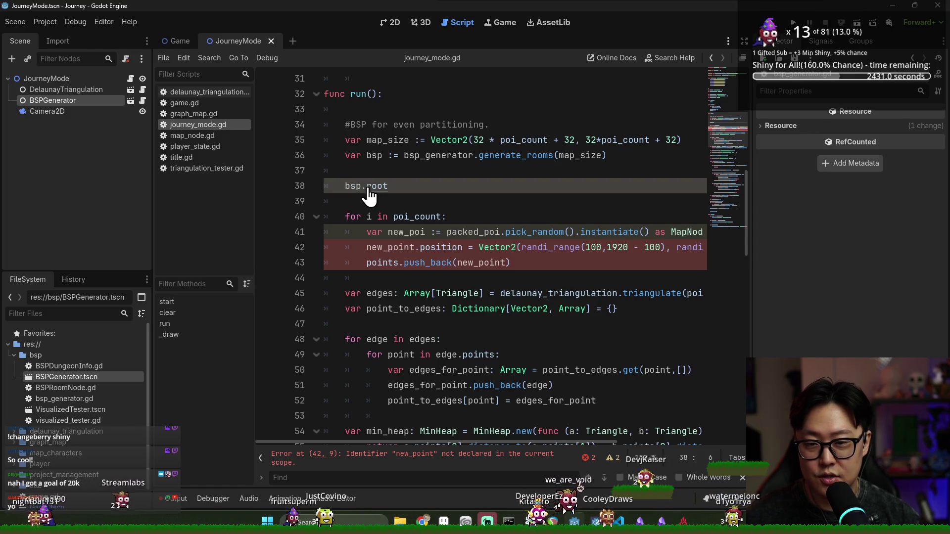
{"action": "left_click", "coordinate": [382, 192], "text": "ctrl"}
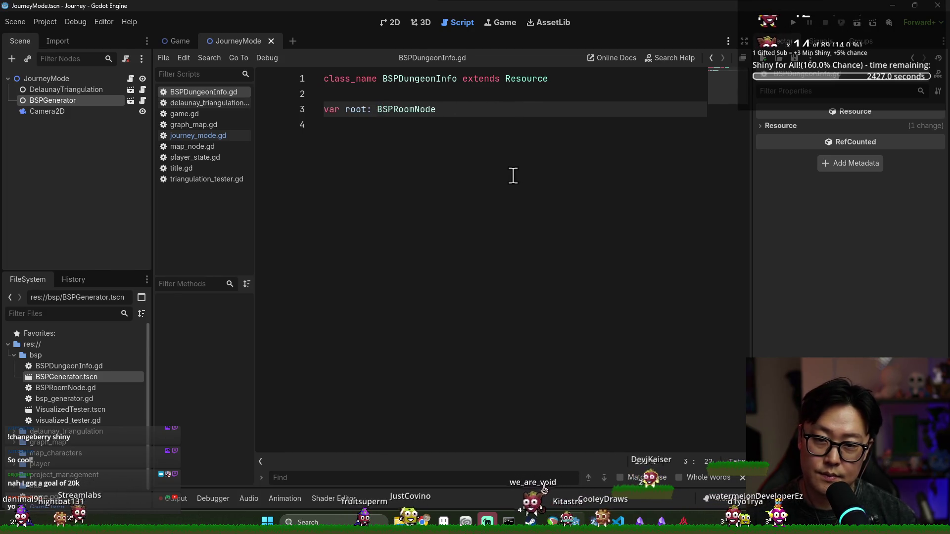
{"action": "key", "text": "ctrl+w"}
{"action": "key", "text": "ctrl+s"}
{"action": "key", "text": "shift+End"}
{"action": "key", "text": "BackSpace"}
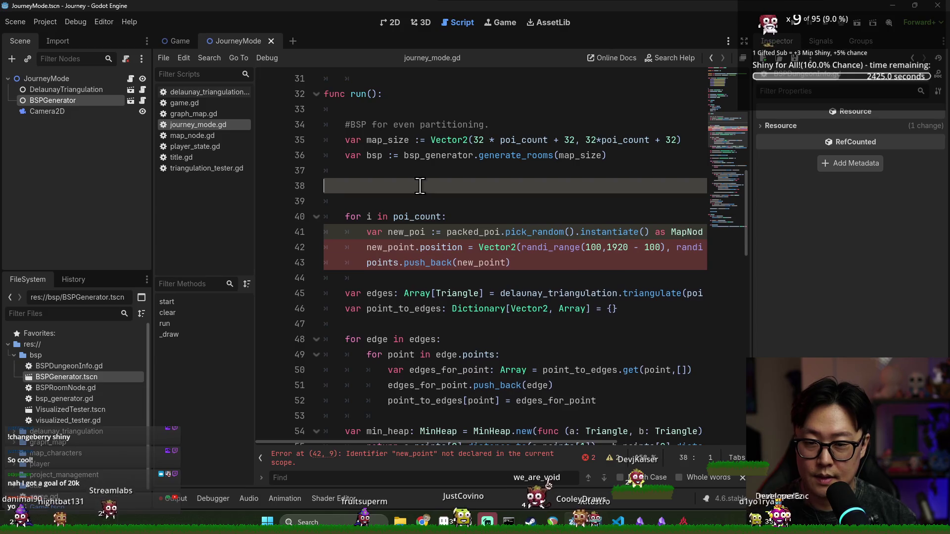
{"action": "key", "text": "ctrl+s"}
{"action": "key", "text": "BackSpace"}
- Tidy the blank lines around points = [] and save journey_mode.gd
{"action": "scroll", "coordinate": [418, 178], "scroll_direction": "up", "scroll_amount": 1}
{"action": "key", "text": "BackSpace"}
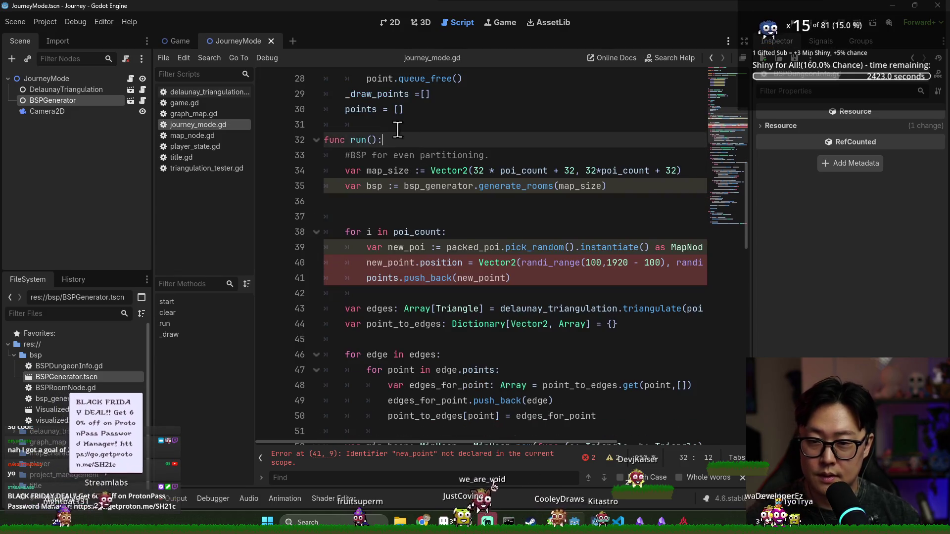
{"action": "scroll", "coordinate": [417, 173], "scroll_direction": "down", "scroll_amount": 3}
{"action": "scroll", "coordinate": [417, 171], "scroll_direction": "up", "scroll_amount": 6}
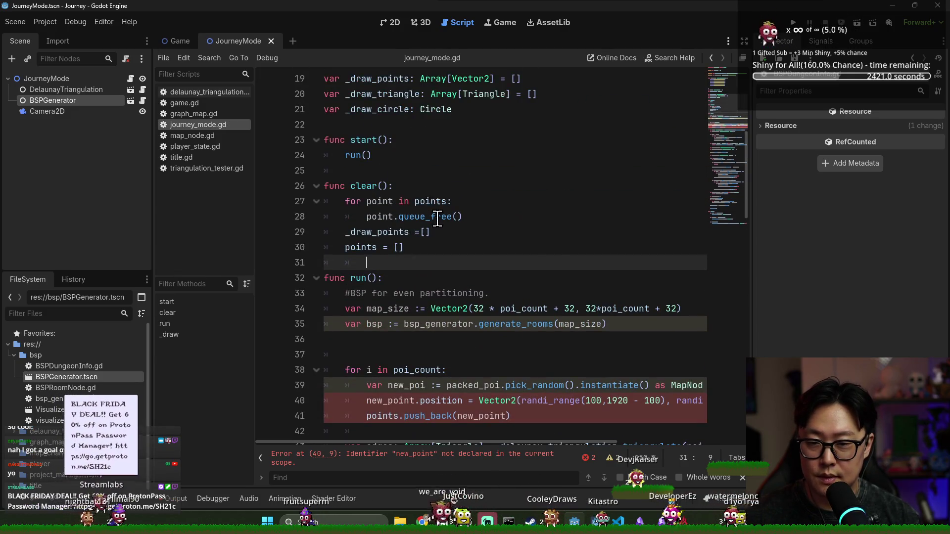
{"action": "key", "text": "BackSpace"}
{"action": "key", "text": "BackSpace"}
{"action": "key", "text": "BackSpace"}
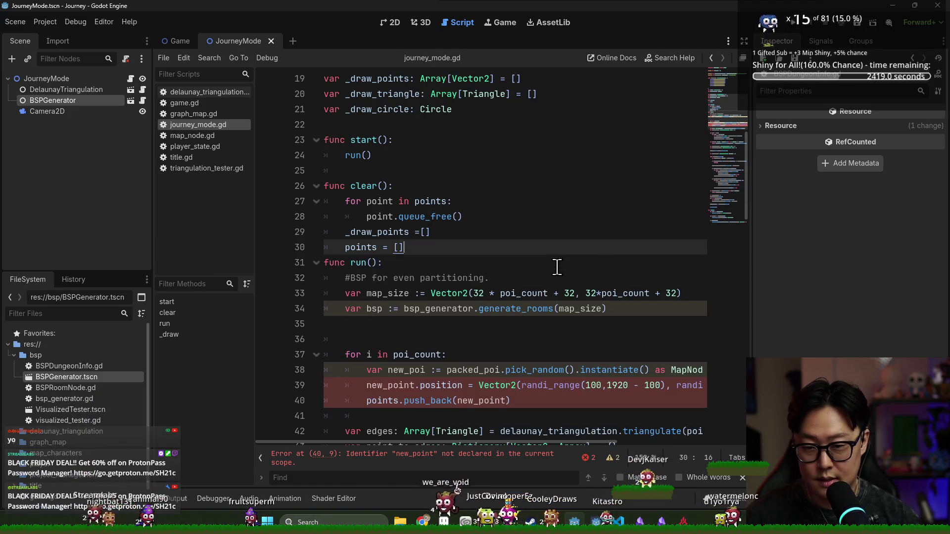
{"action": "key", "text": "Return"}
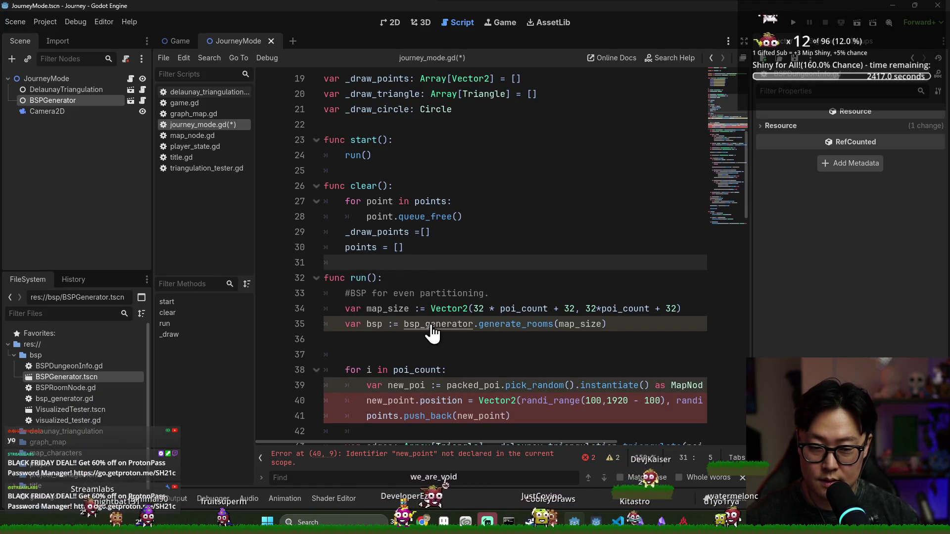
{"action": "key", "text": "ctrl+s"}
{"action": "scroll", "coordinate": [425, 295], "scroll_direction": "down", "scroll_amount": 16}
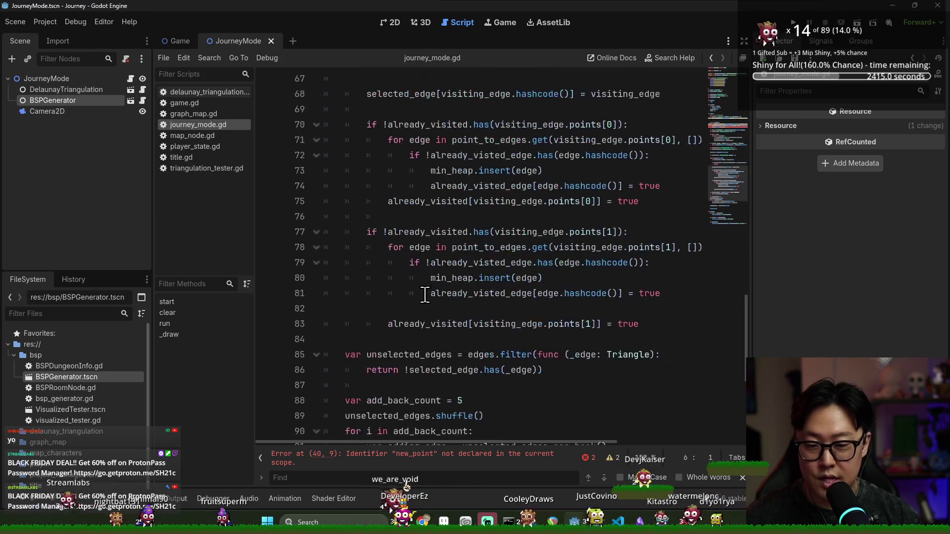
{"action": "scroll", "coordinate": [424, 294], "scroll_direction": "down", "scroll_amount": 6}
- Reopen the JourneyMode script and follow generate_rooms through to the BSPDungeonInfo class
{"action": "key", "text": "ctrl+w"}
{"action": "left_click", "coordinate": [490, 233]}
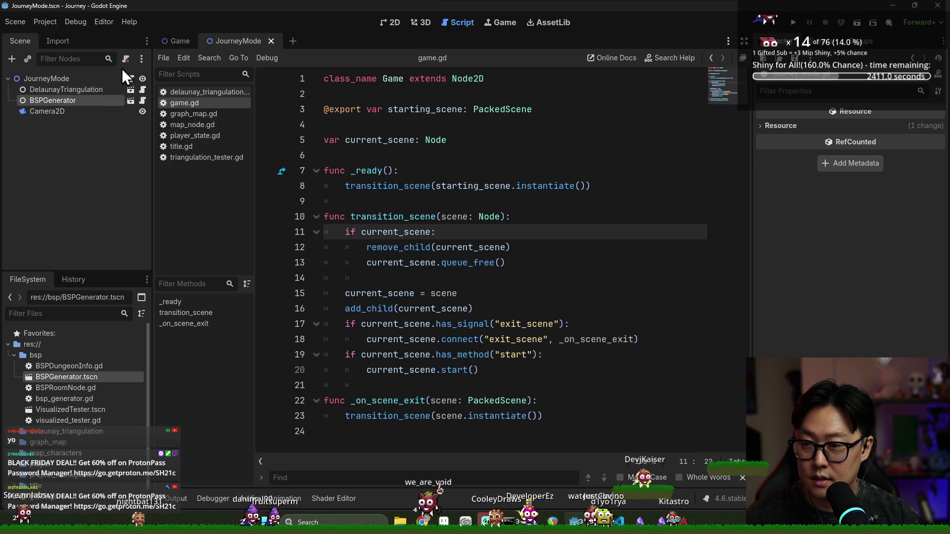
{"action": "left_click", "coordinate": [130, 79]}
{"action": "scroll", "coordinate": [455, 261], "scroll_direction": "down", "scroll_amount": 5}
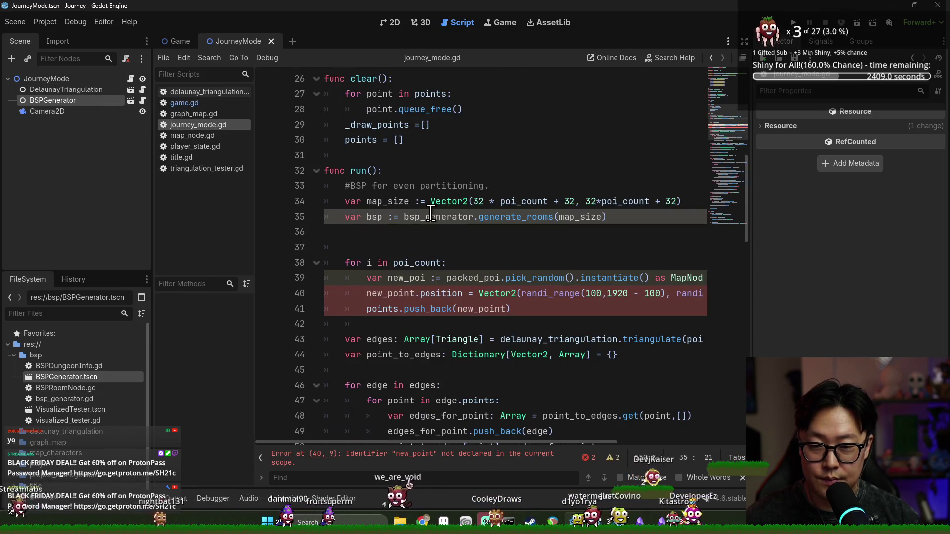
{"action": "left_click", "coordinate": [510, 221], "text": "ctrl"}
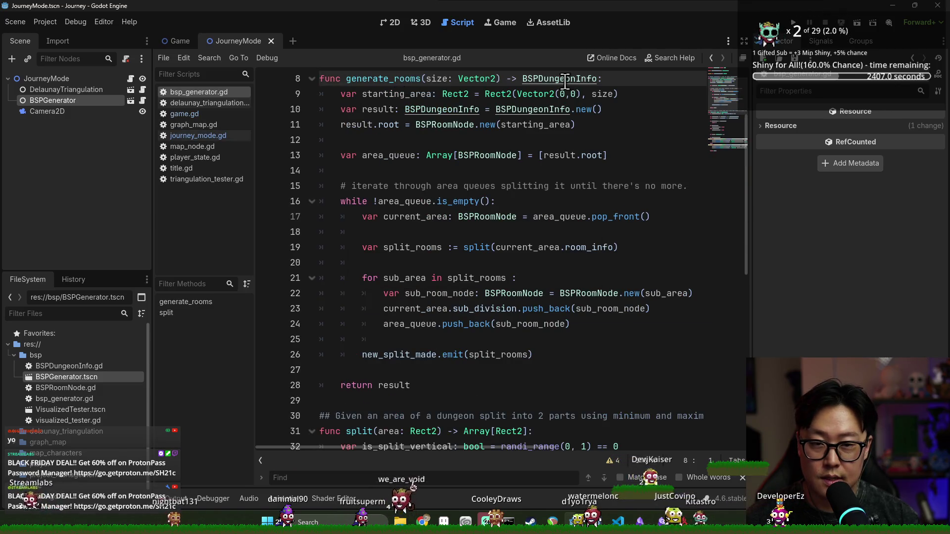
{"action": "left_click", "coordinate": [566, 79], "text": "ctrl"}
{"action": "left_click", "coordinate": [411, 138]}
- Start a get_leaves() -> Array[BSPRoomNode] function, checking the BSPRoomNode class along the way
{"action": "key", "text": "Return"}
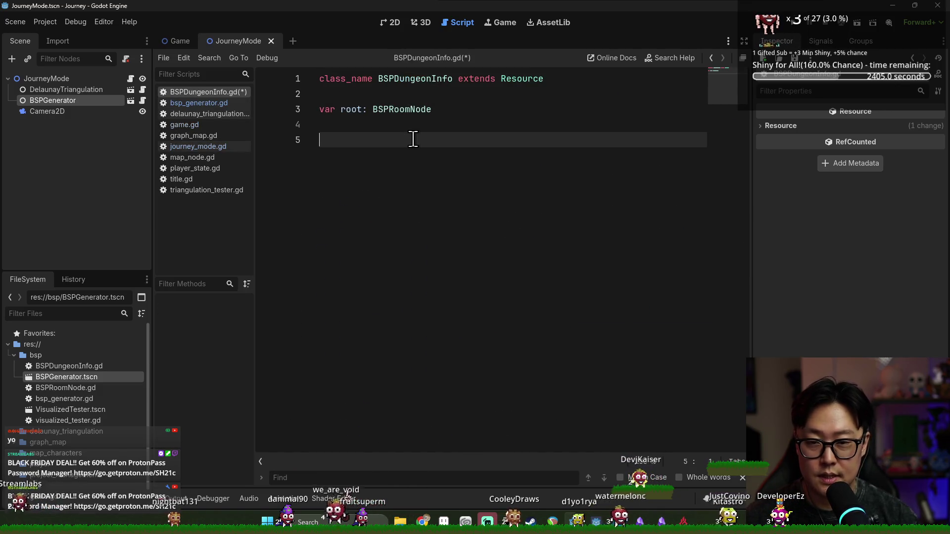
{"action": "type", "text": "v"}
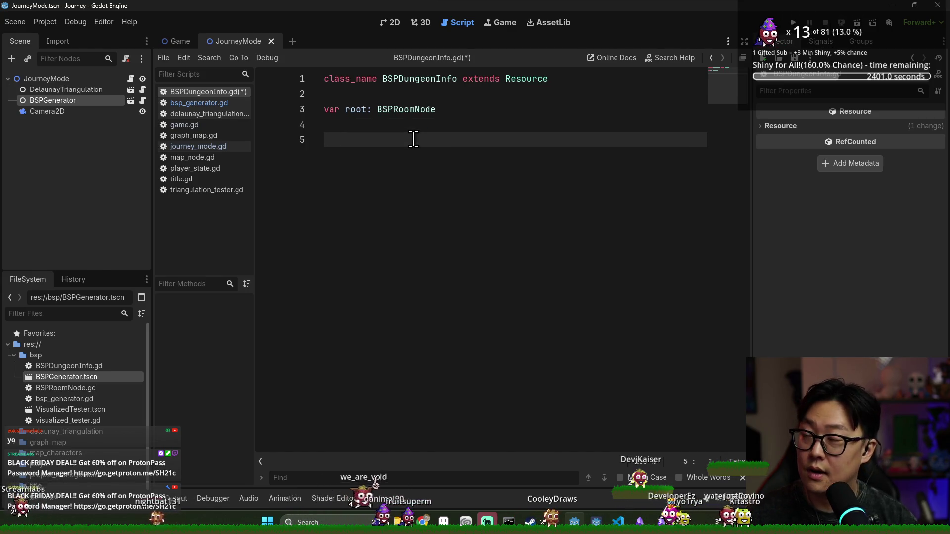
{"action": "type", "text": "et_leaves() -> Ar"}
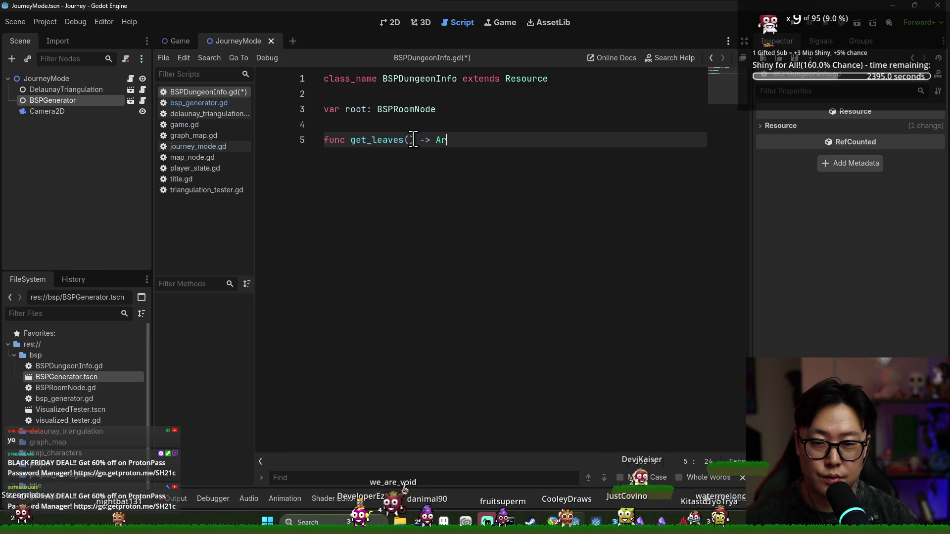
{"action": "left_click", "coordinate": [405, 109], "text": "ctrl"}
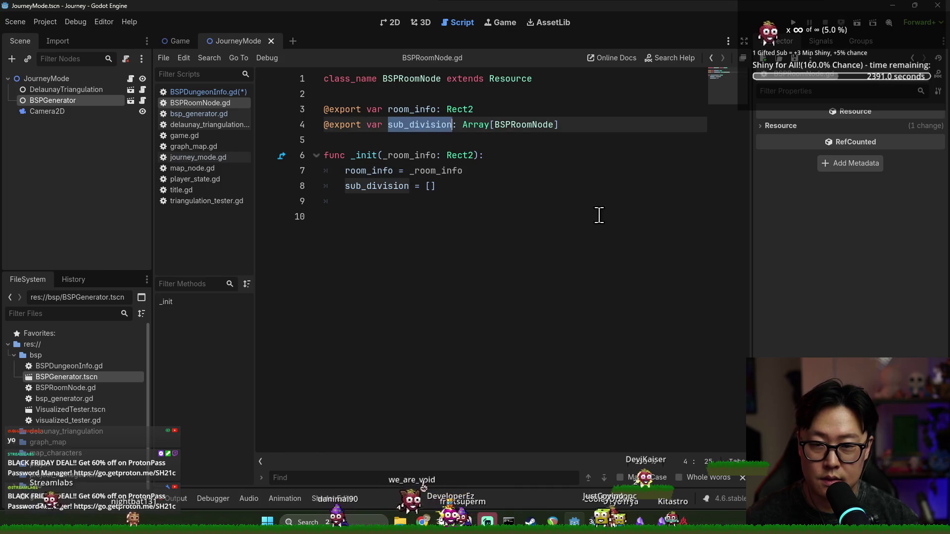
{"action": "key", "text": "ctrl+w"}
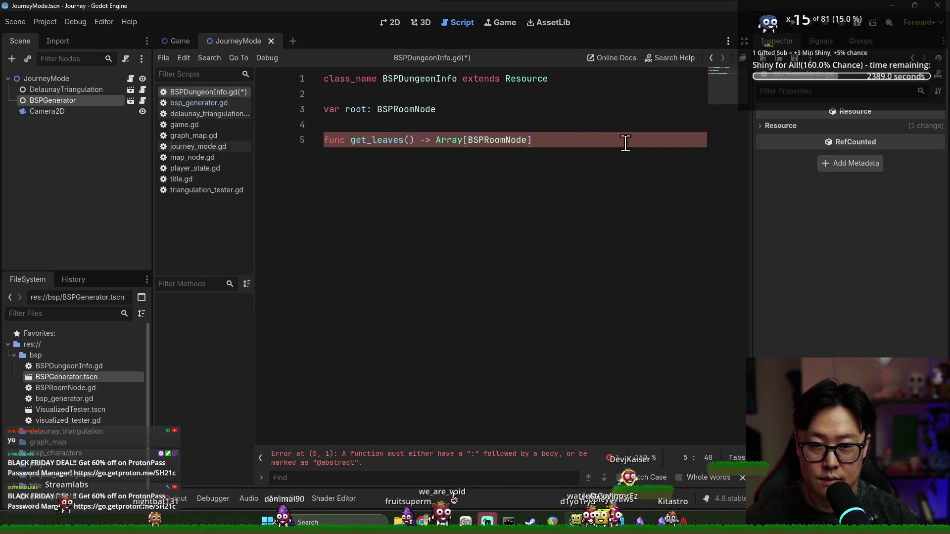
{"action": "type", "text": ":"}
{"action": "key", "text": "Return"}
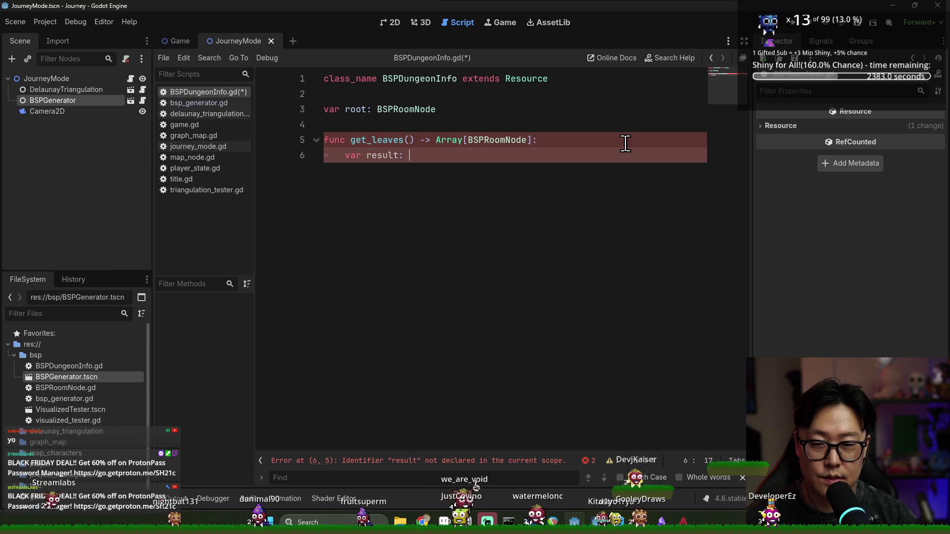
- Declare var result: Array[BSPRoomNode] = [] and begin a root. line
{"action": "type", "text": "ay[BSPR"}
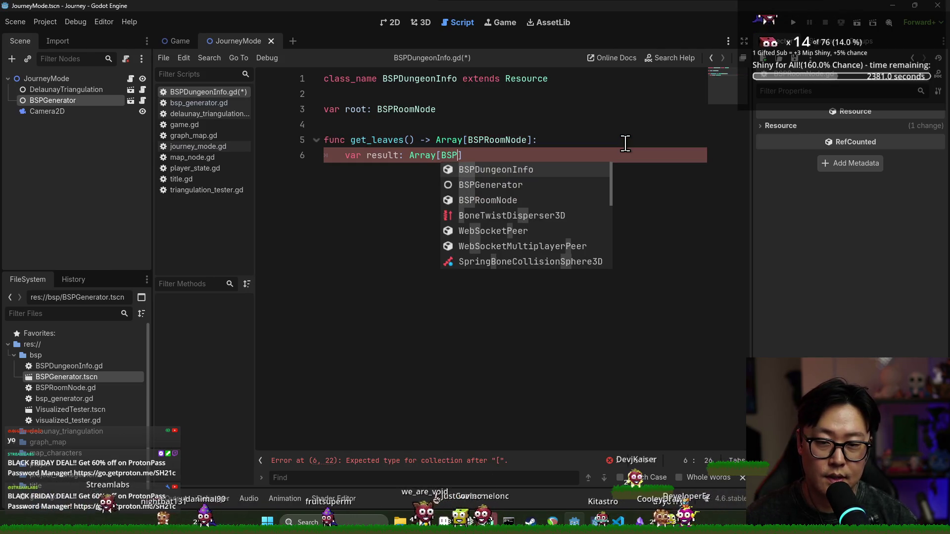
{"action": "type", "text": "oomNode"}
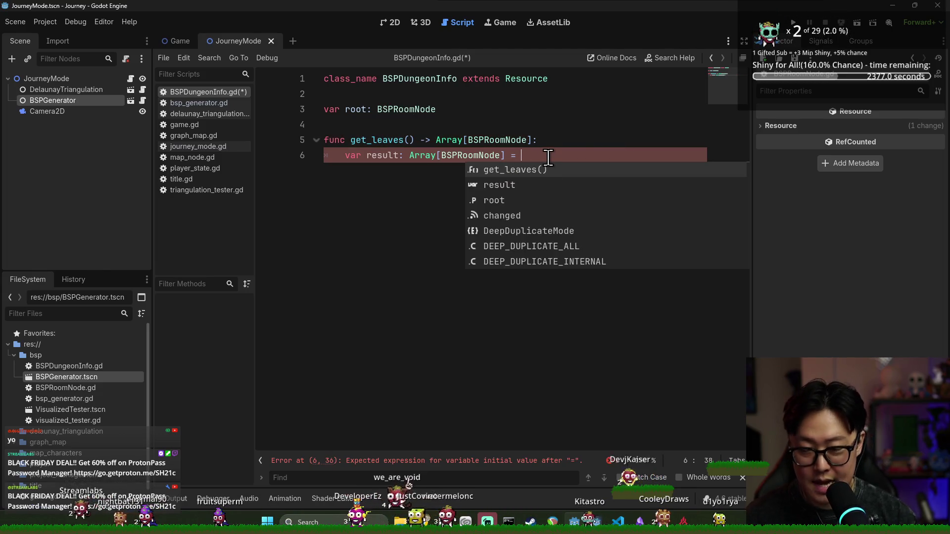
{"action": "type", "text": "[]"}
{"action": "key", "text": "Return"}
{"action": "key", "text": "Return"}
{"action": "key", "text": "Return"}
{"action": "key", "text": "ctrl+s"}
{"action": "key", "text": "Up"}
{"action": "key", "text": "Up"}
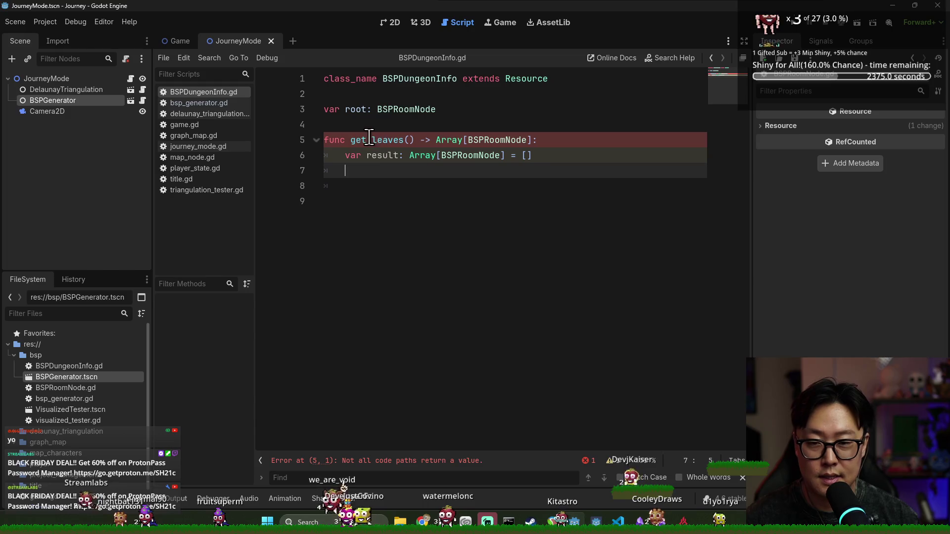
{"action": "double_click", "coordinate": [363, 109]}
{"action": "left_click", "coordinate": [401, 180]}
{"action": "key", "text": "Up"}
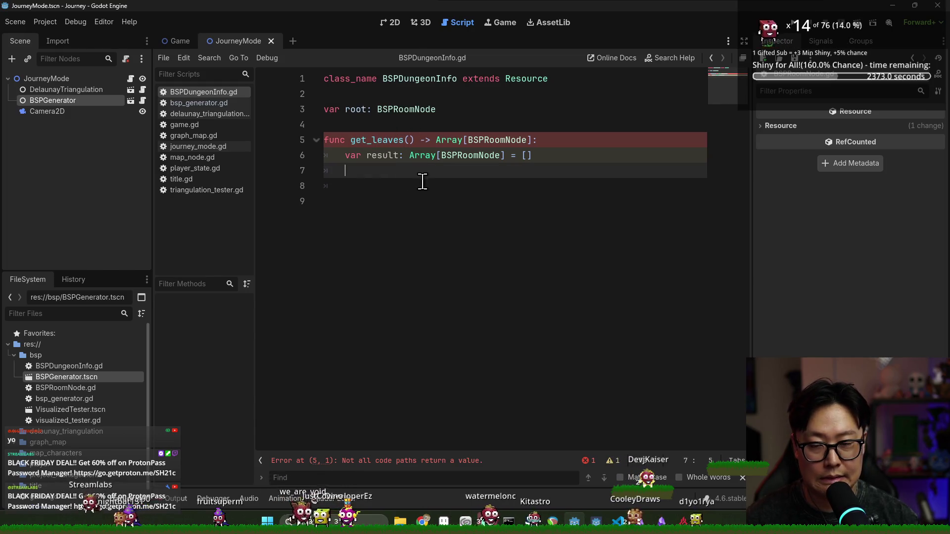
{"action": "type", "text": "root."}
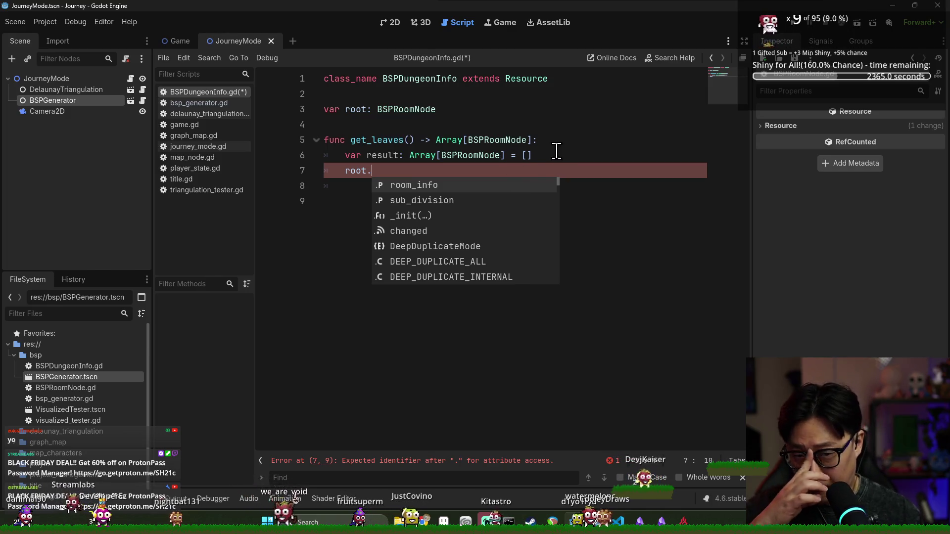
- Add var current: BSPRoomNode = root and a while (current != null) condition, then save
{"action": "key", "text": "Escape"}
{"action": "key", "text": "ctrl+shift+Return"}
{"action": "key", "text": "ctrl+s"}
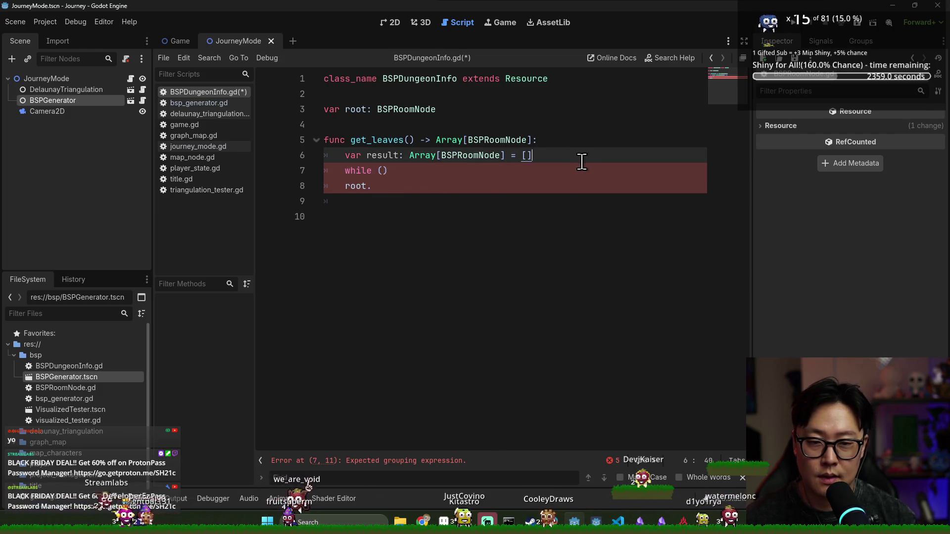
{"action": "key", "text": "ctrl+shift+Return"}
{"action": "type", "text": "var current: BSP"}
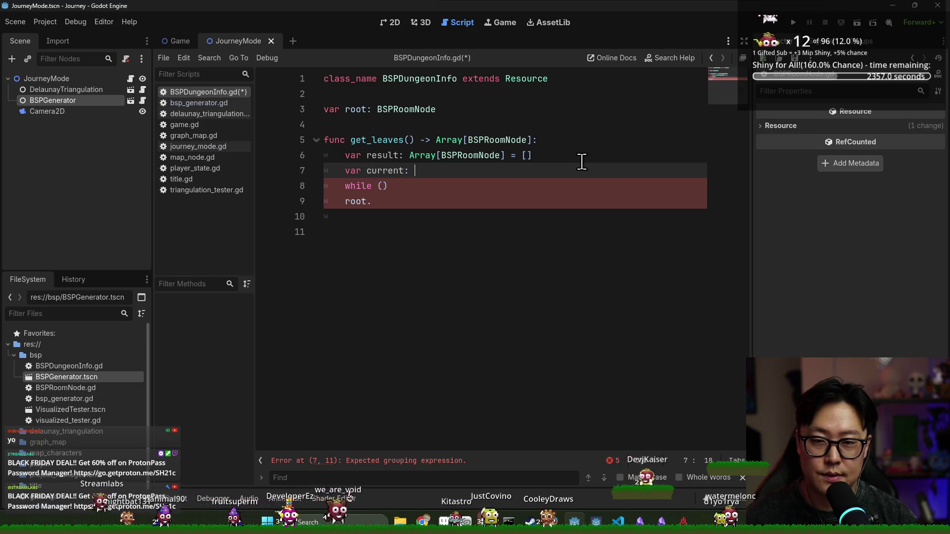
{"action": "type", "text": "RoomNo"}
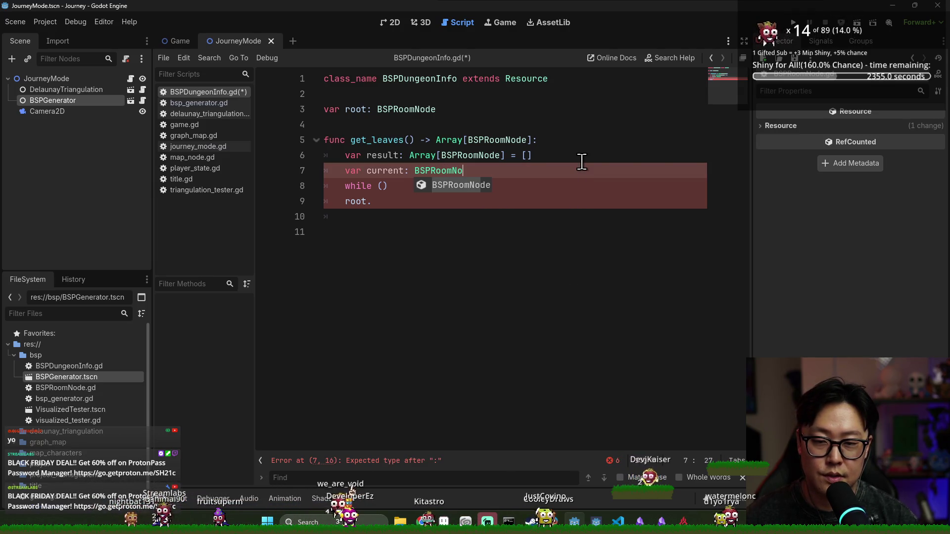
{"action": "key", "text": "Return"}
{"action": "type", "text": "= root"}
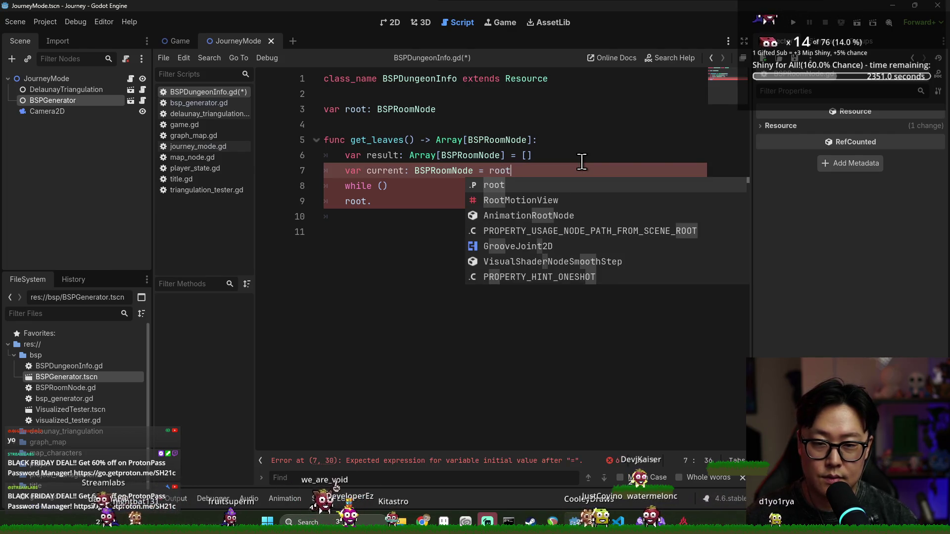
{"action": "left_click", "coordinate": [379, 187]}
{"action": "type", "text": "current != "}
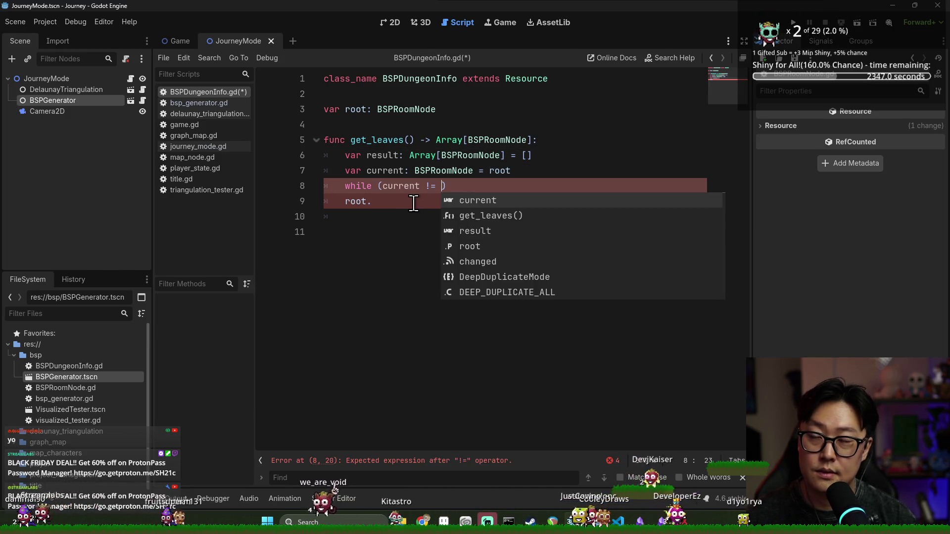
{"action": "type", "text": "nui"}
{"action": "key", "text": "BackSpace"}
{"action": "type", "text": "ll"}
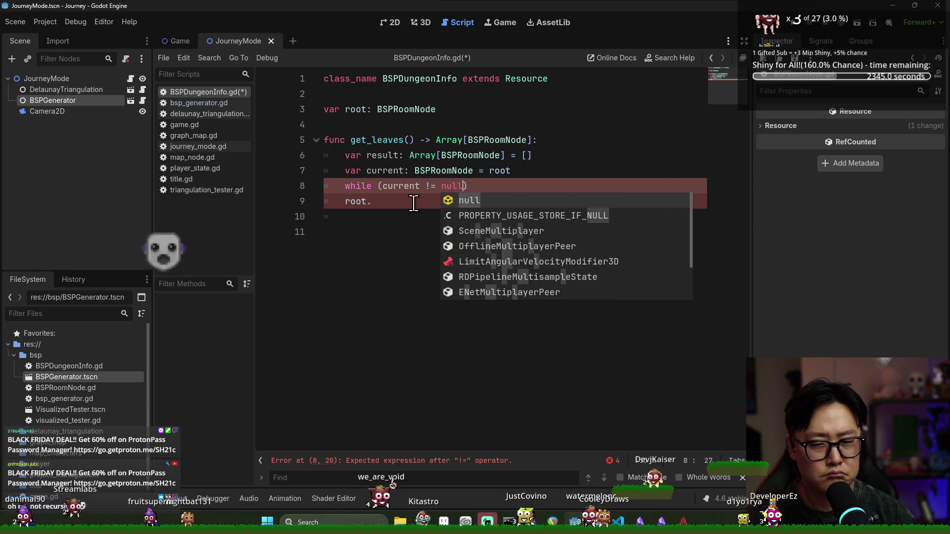
{"action": "key", "text": "ctrl+s"}
- Start a var queue: Array[BSPRoomNode] declaration below the current variable
{"action": "left_click", "coordinate": [370, 155]}
{"action": "double_click", "coordinate": [370, 155]}
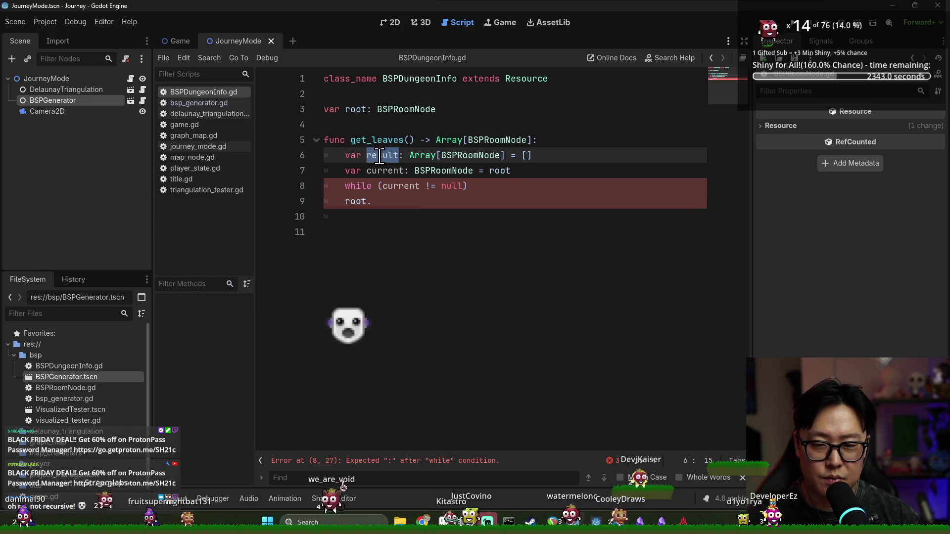
{"action": "left_click", "coordinate": [554, 164]}
{"action": "key", "text": "Return"}
{"action": "type", "text": "var queue: Array["}
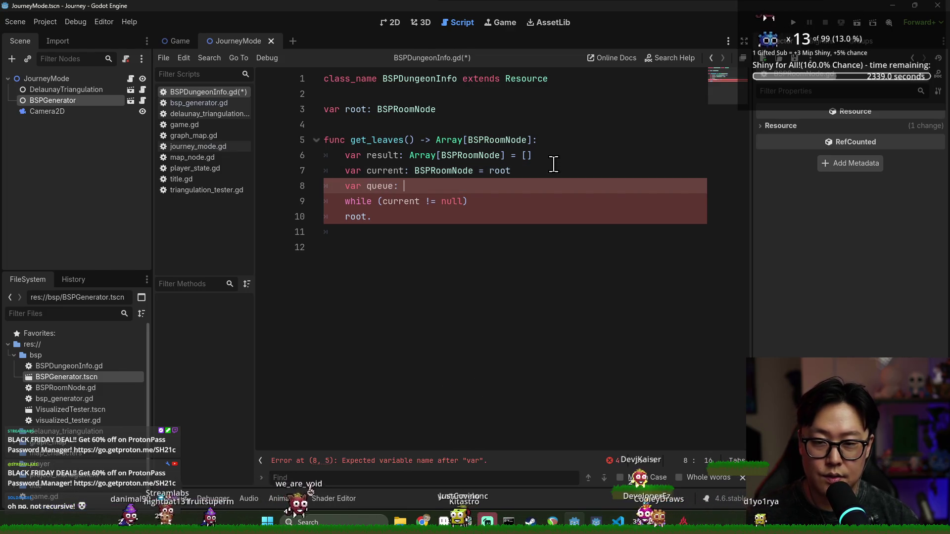
{"action": "double_click", "coordinate": [471, 155]}
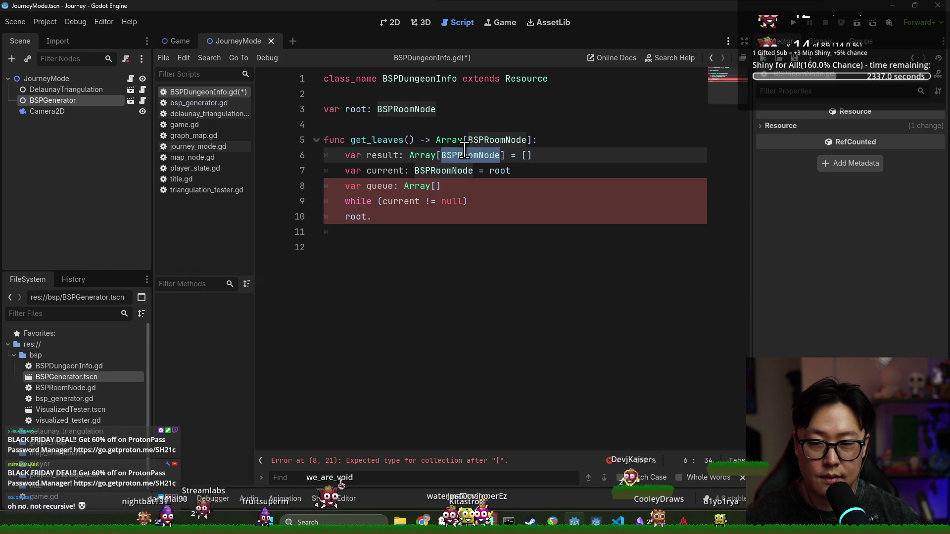
{"action": "left_click_drag", "start_coordinate": [470, 155], "coordinate": [435, 188]}
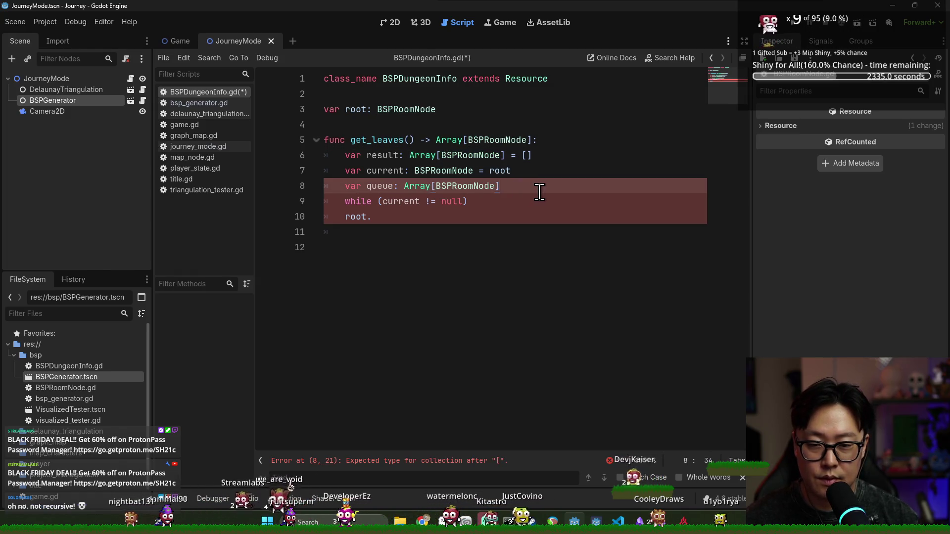
{"action": "key", "text": "BackSpace"}
{"action": "type", "text": "= ["}
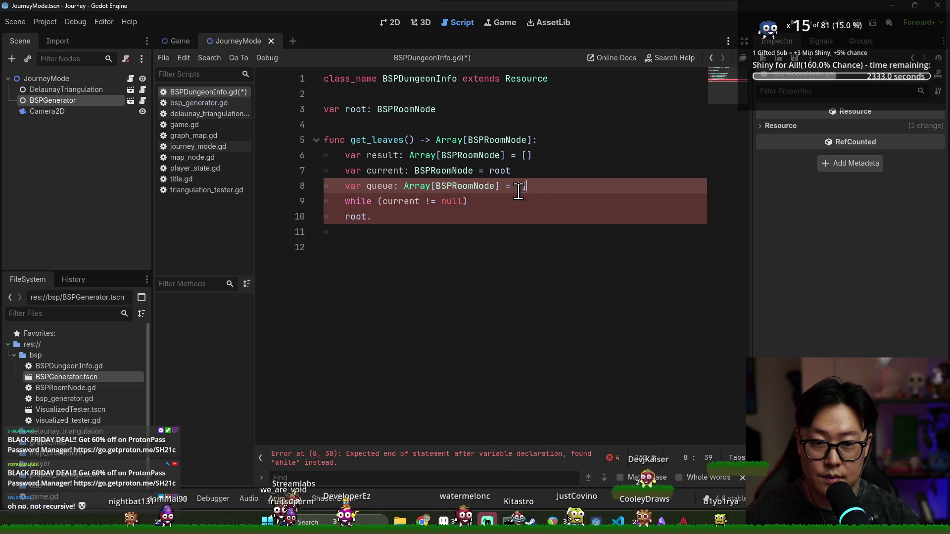
- Initialise the queue to [root], delete the var current line, and save
{"action": "double_click", "coordinate": [386, 171]}
{"action": "left_click", "coordinate": [504, 171]}
{"action": "double_click", "coordinate": [504, 170]}
{"action": "key", "text": "ctrl+c"}
{"action": "left_click", "coordinate": [524, 186]}
{"action": "key", "text": "ctrl+v"}
{"action": "key", "text": "Up"}
{"action": "key", "text": "ctrl+shift+k"}
{"action": "key", "text": "ctrl+s"}
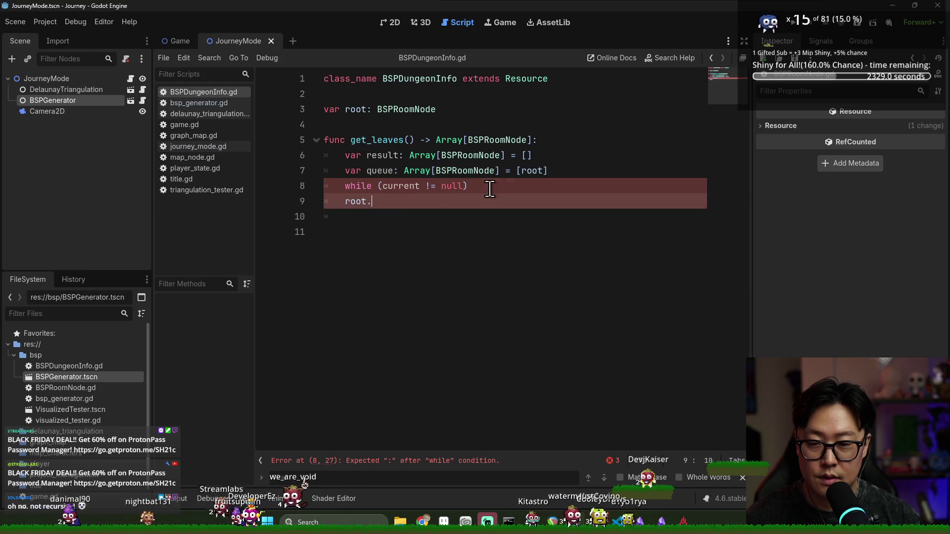
{"action": "key", "text": "ctrl+z"}
- Assign current from queue.pop_back() and delete the leftover root. line
{"action": "double_click", "coordinate": [522, 201]}
{"action": "double_click", "coordinate": [521, 201]}
{"action": "type", "text": "queue./"}
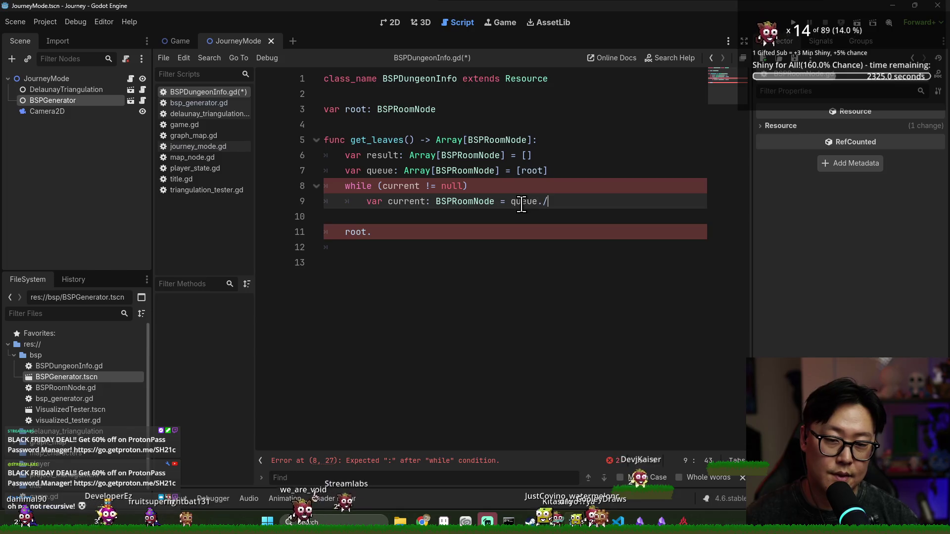
{"action": "key", "text": "BackSpace"}
{"action": "type", "text": "remove"}
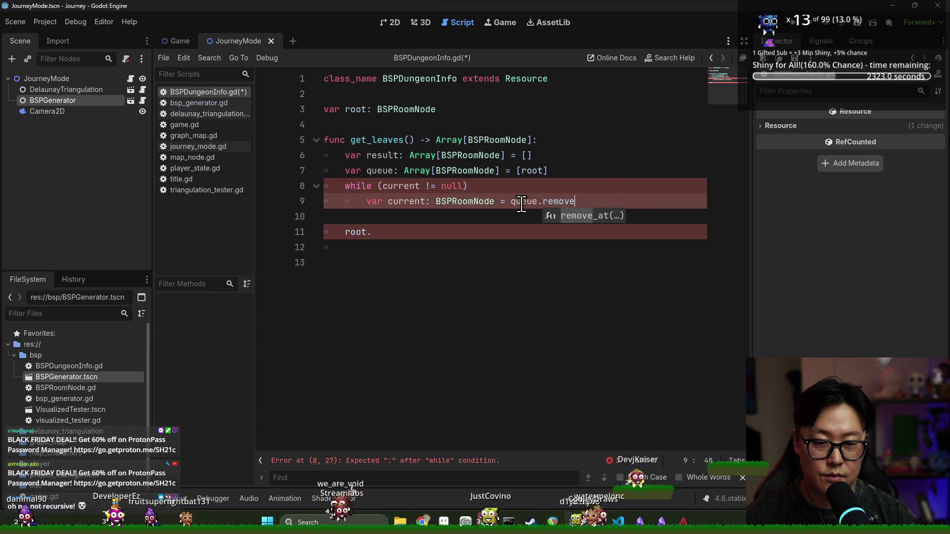
{"action": "key", "text": "BackSpace"}
{"action": "key", "text": "BackSpace"}
{"action": "key", "text": "BackSpace"}
{"action": "type", "text": "pop_b"}
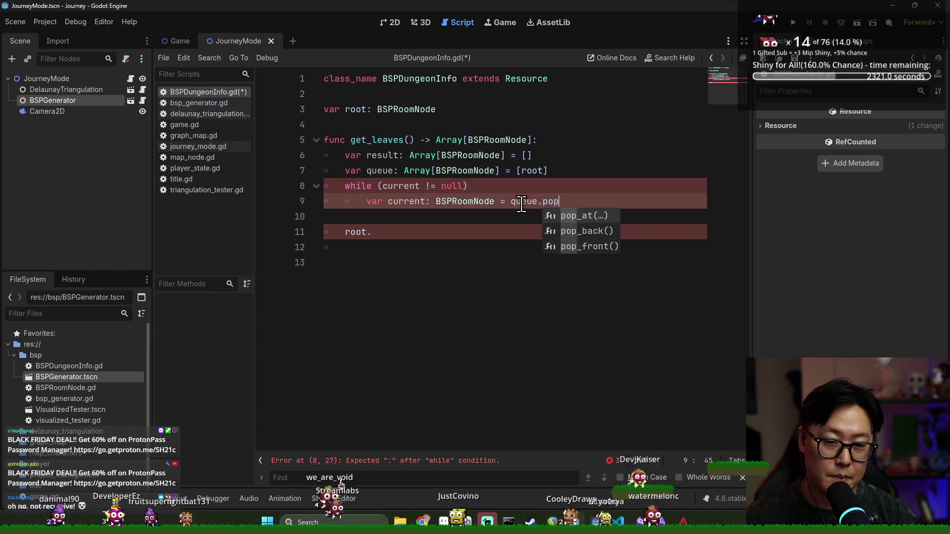
{"action": "key", "text": "Return"}
{"action": "left_click_drag", "start_coordinate": [373, 218], "coordinate": [383, 233]}
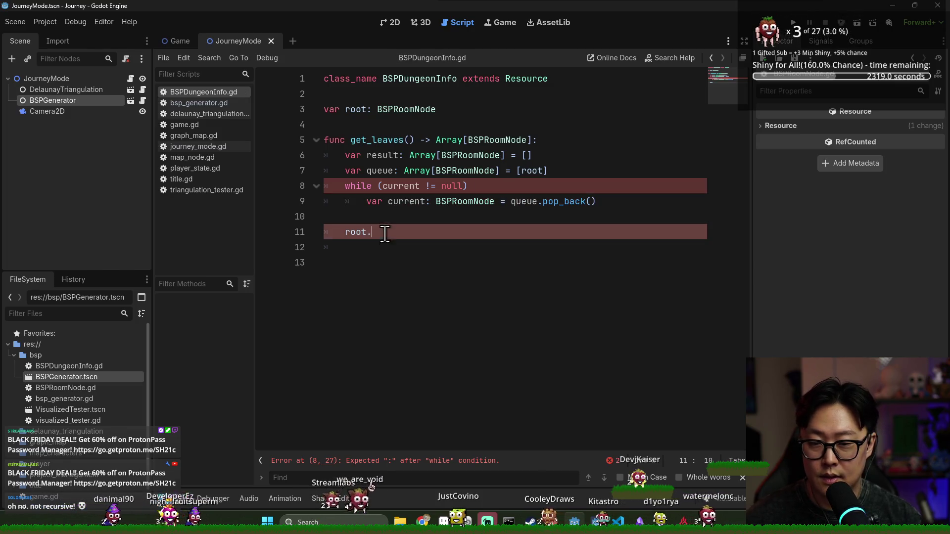
{"action": "key", "text": "BackSpace"}
- Change the while condition to !queue.is_empty() and save the script
{"action": "double_click", "coordinate": [384, 167]}
{"action": "left_click", "coordinate": [399, 170]}
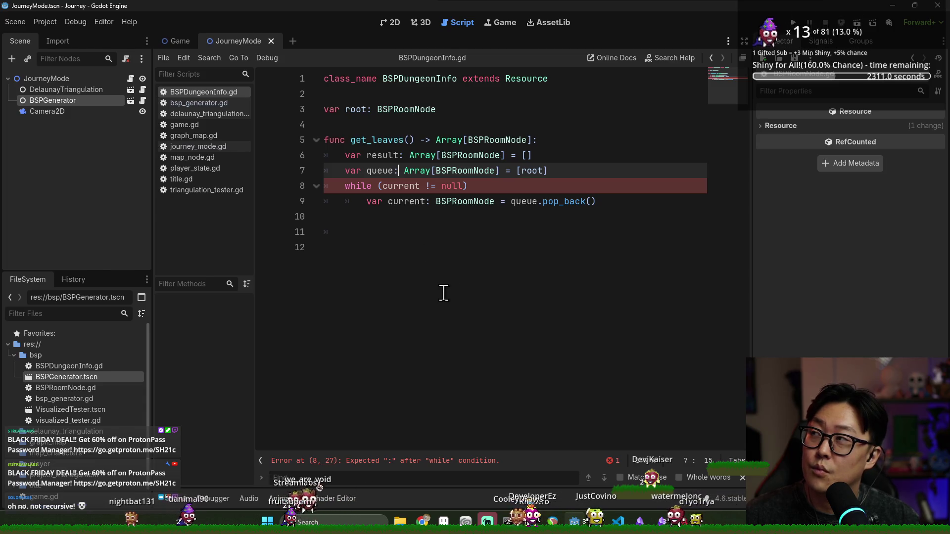
{"action": "double_click", "coordinate": [381, 171]}
{"action": "left_click", "coordinate": [509, 187]}
{"action": "double_click", "coordinate": [383, 171]}
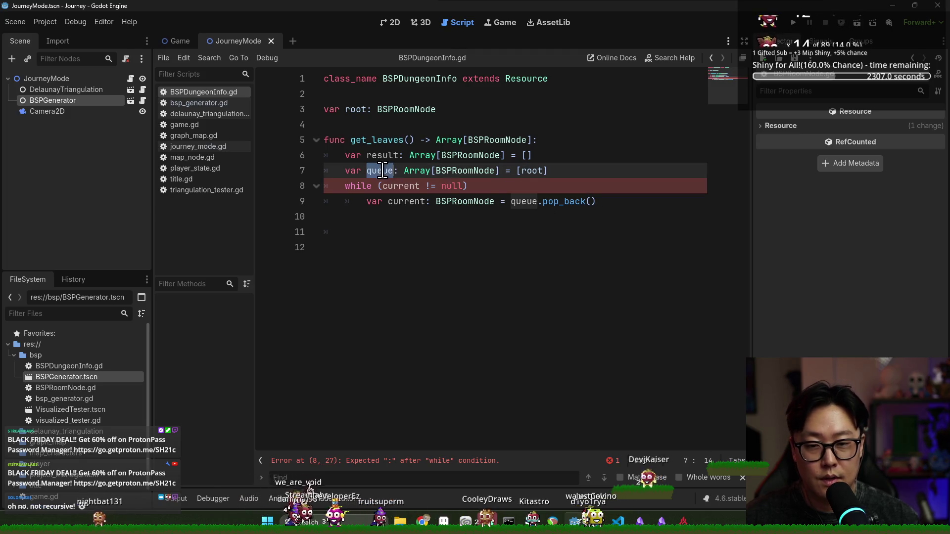
{"action": "key", "text": "ctrl+c"}
{"action": "double_click", "coordinate": [396, 186]}
{"action": "key", "text": "ctrl+v"}
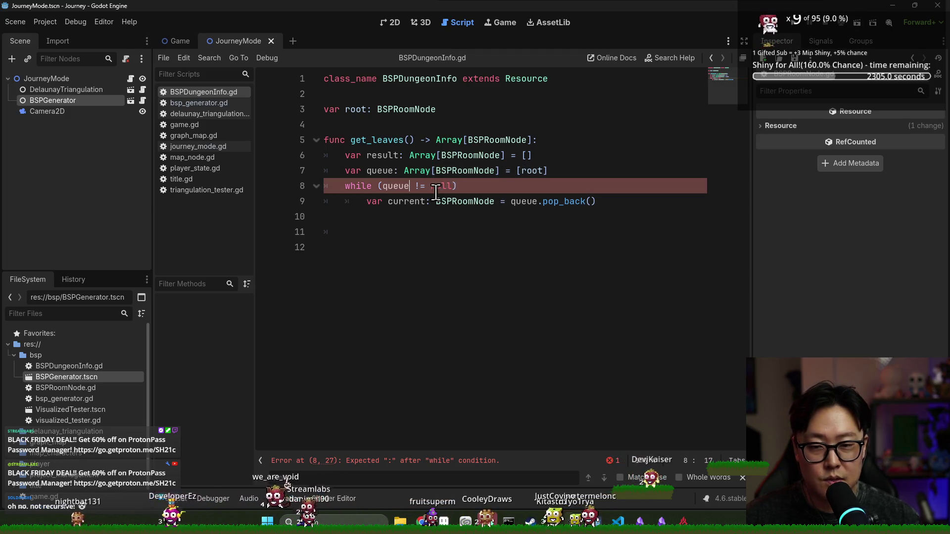
{"action": "left_click", "coordinate": [455, 186]}
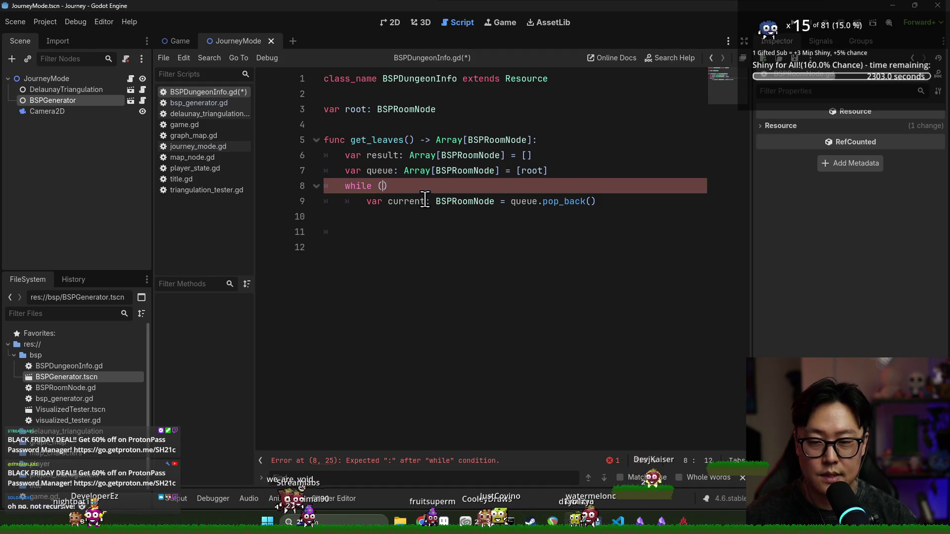
{"action": "type", "text": "!queue.is"}
{"action": "key", "text": "Return"}
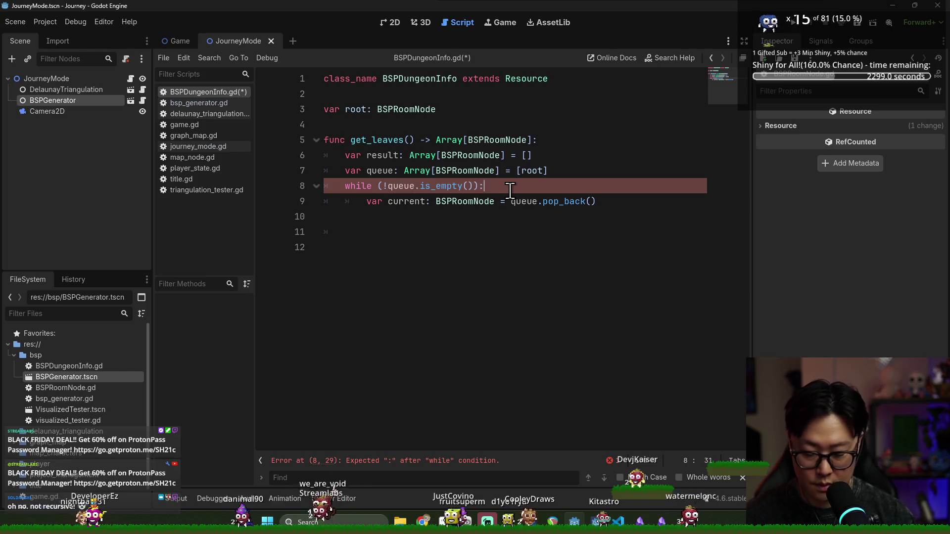
{"action": "key", "text": "ctrl+s"}
- Start a new line inside the while loop for the upcoming for loop
{"action": "left_click", "coordinate": [636, 201]}
{"action": "key", "text": "Return"}
{"action": "type", "text": "cv"}
{"action": "key", "text": "BackSpace"}
{"action": "key", "text": "BackSpace"}
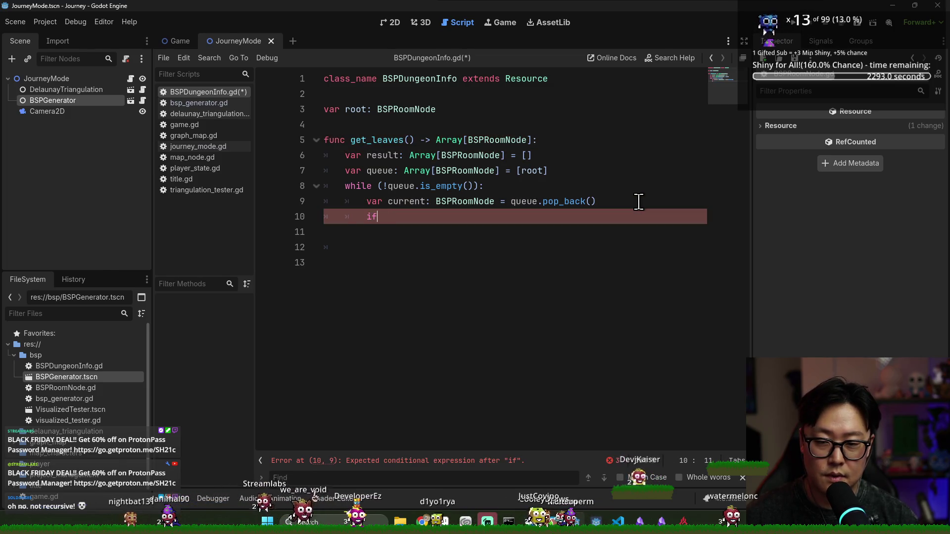
{"action": "type", "text": "in"}
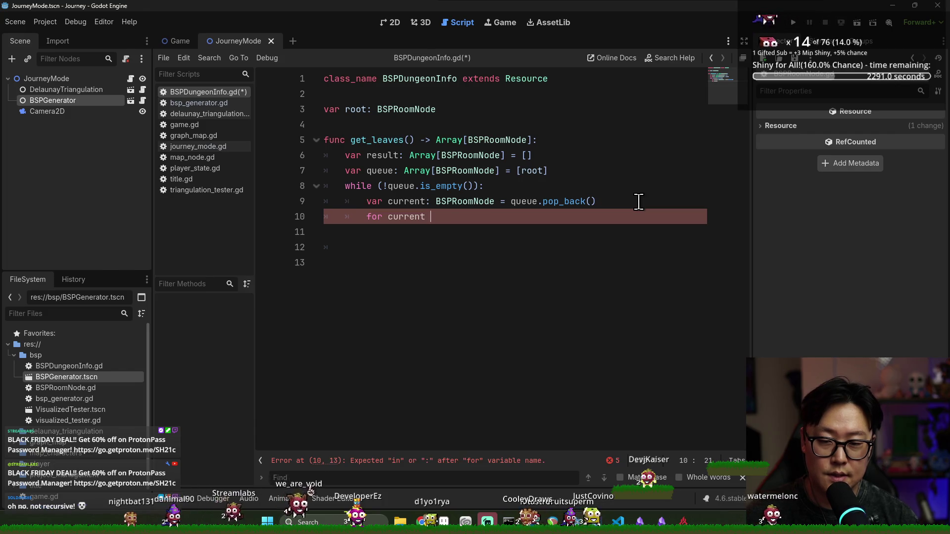
{"action": "key", "text": "BackSpace"}
{"action": "key", "text": "BackSpace"}
{"action": "key", "text": "BackSpace"}
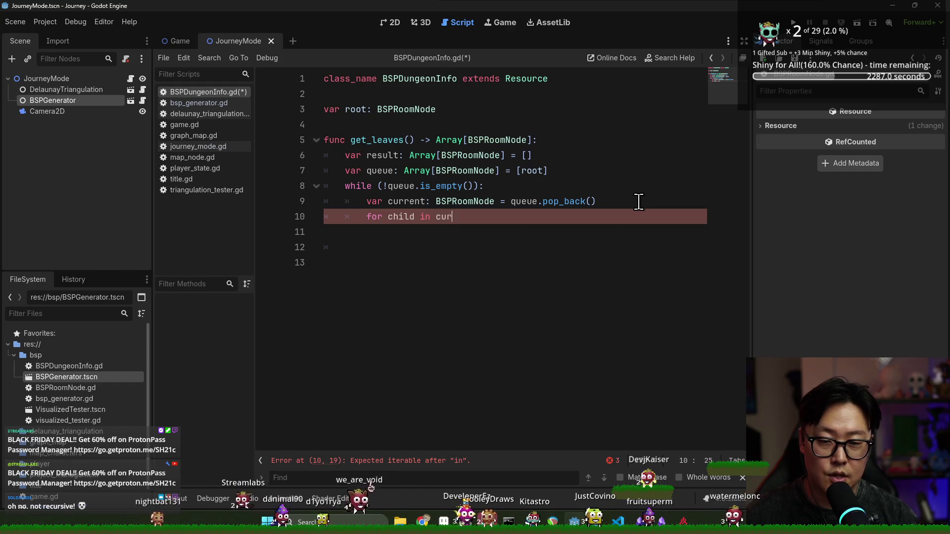
- Complete 'for child in current.sub_division' and check sub_division's definition in BSPRoomNode.gd
{"action": "key", "text": "Down"}
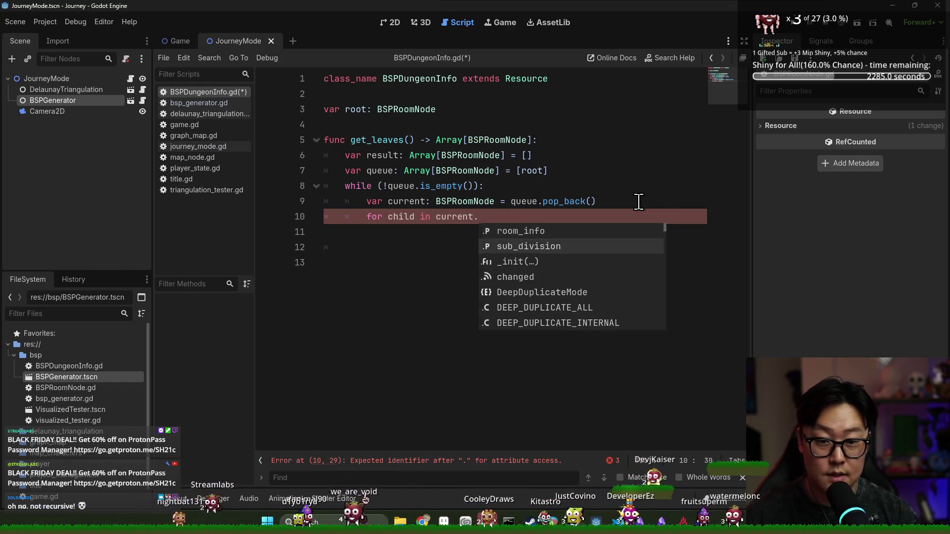
{"action": "key", "text": "Return"}
{"action": "left_click", "coordinate": [484, 219], "text": "ctrl"}
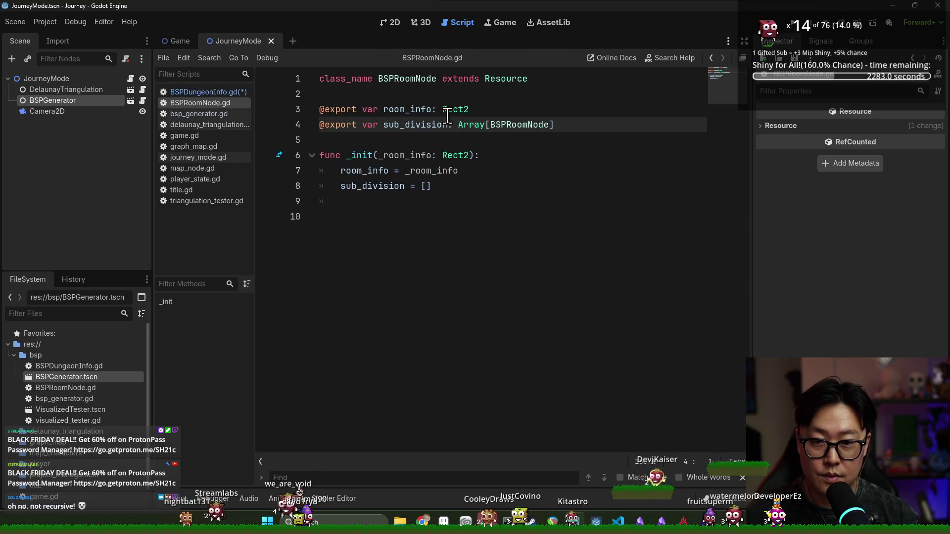
{"action": "double_click", "coordinate": [508, 127]}
{"action": "key", "text": "ctrl+w"}
{"action": "type", "text": "for child in current.sub_division:"}
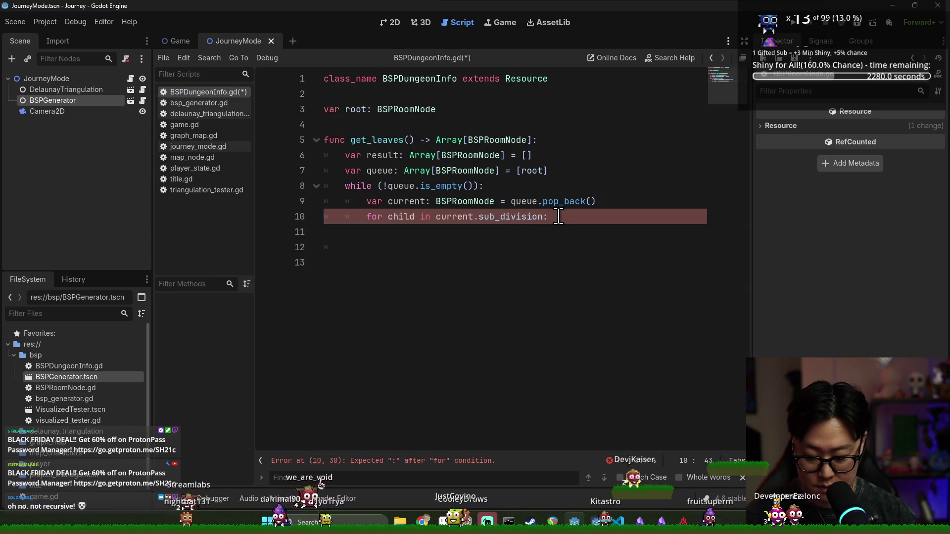
- Add an unfinished queue.push_back() call inside the for loop, then bring up the game window
{"action": "key", "text": "Return"}
{"action": "left_click", "coordinate": [378, 172]}
{"action": "left_click", "coordinate": [410, 233]}
{"action": "type", "text": "queue."}
{"action": "key", "text": "BackSpace"}
{"action": "key", "text": "BackSpace"}
{"action": "type", "text": "ush_back("}
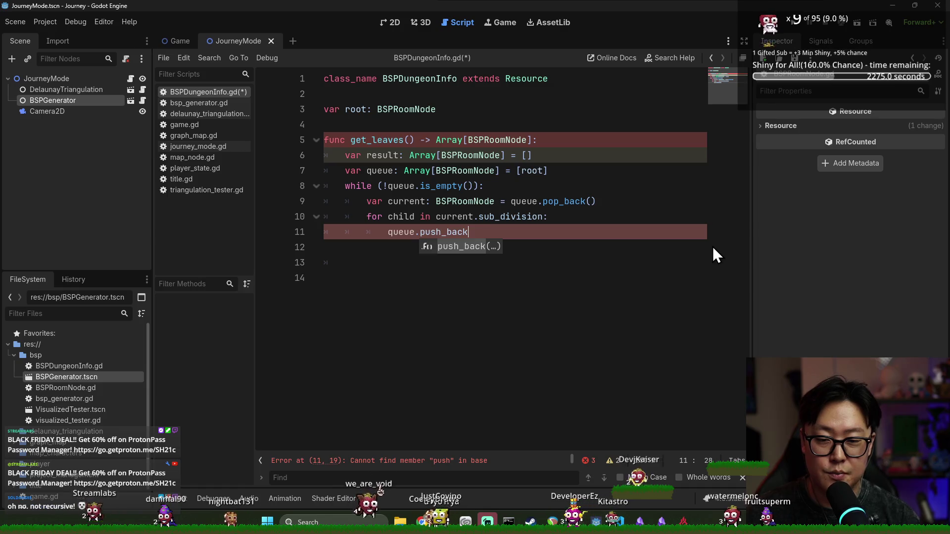
{"action": "key", "text": "Return"}
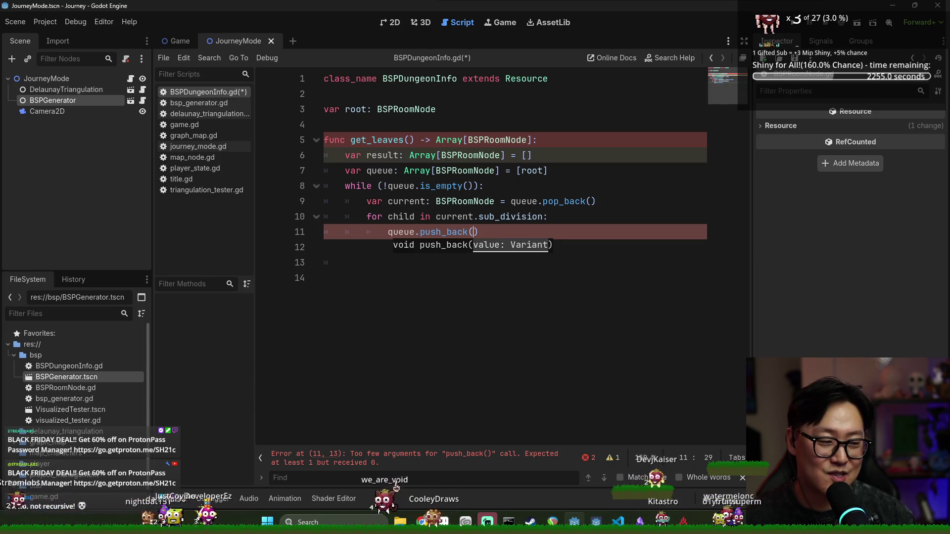
{"action": "key", "text": "super+Tab"}
{"action": "left_click", "coordinate": [583, 211]}
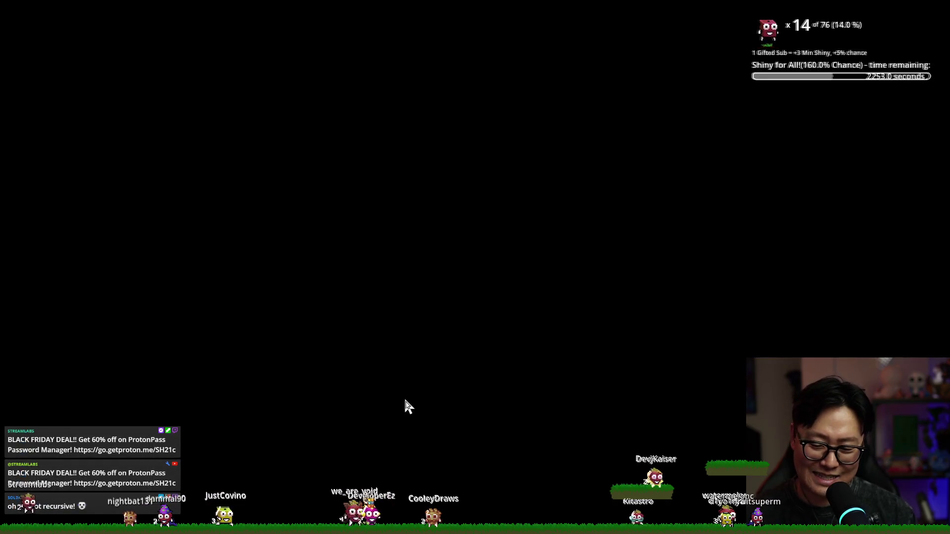
- Switch from the game window back to the Godot editor showing BSPDungeonInfo.gd
{"action": "key", "text": "super+Tab"}
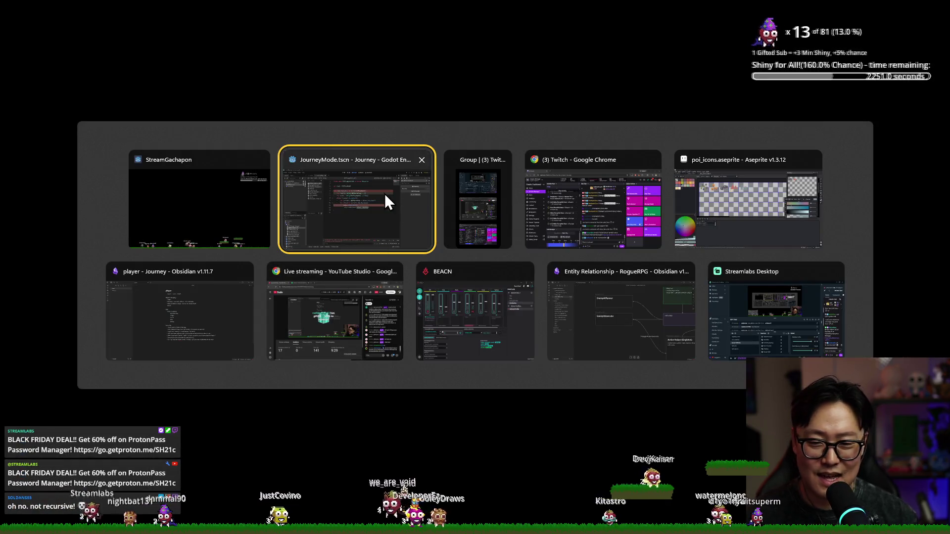
{"action": "left_click", "coordinate": [385, 198]}
{"action": "key", "text": "Right"}
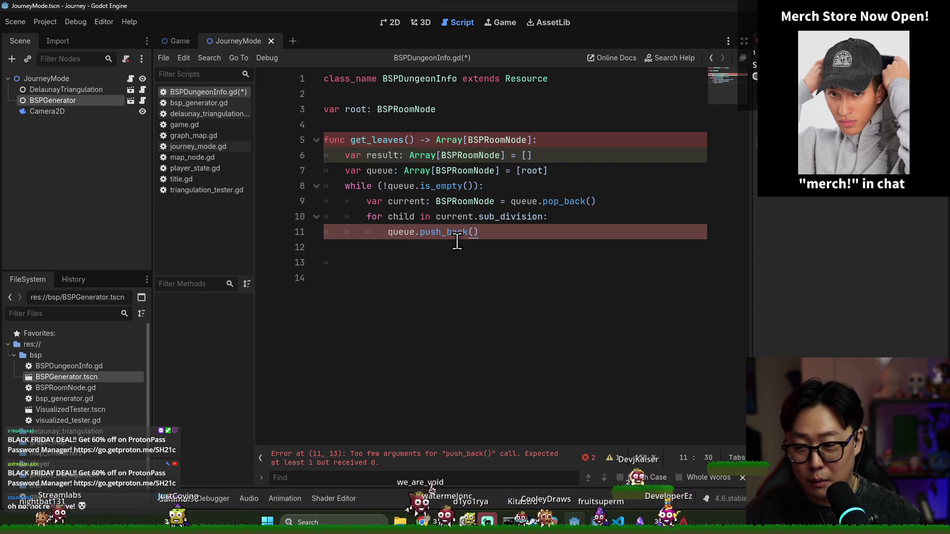
- Replace pop_back with pop_front, make it queue.push_back(child), and save
{"action": "key", "text": "Escape"}
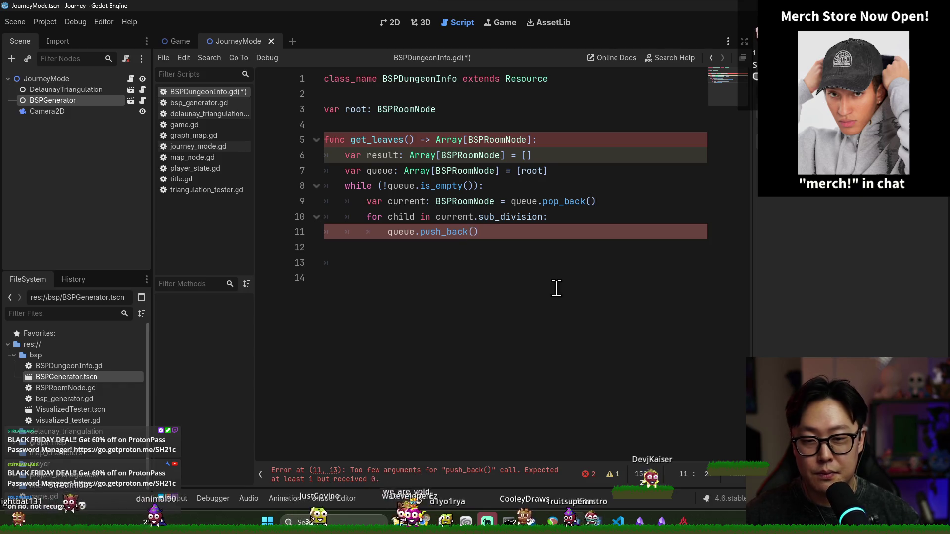
{"action": "double_click", "coordinate": [563, 201]}
{"action": "type", "text": "pop_fron"}
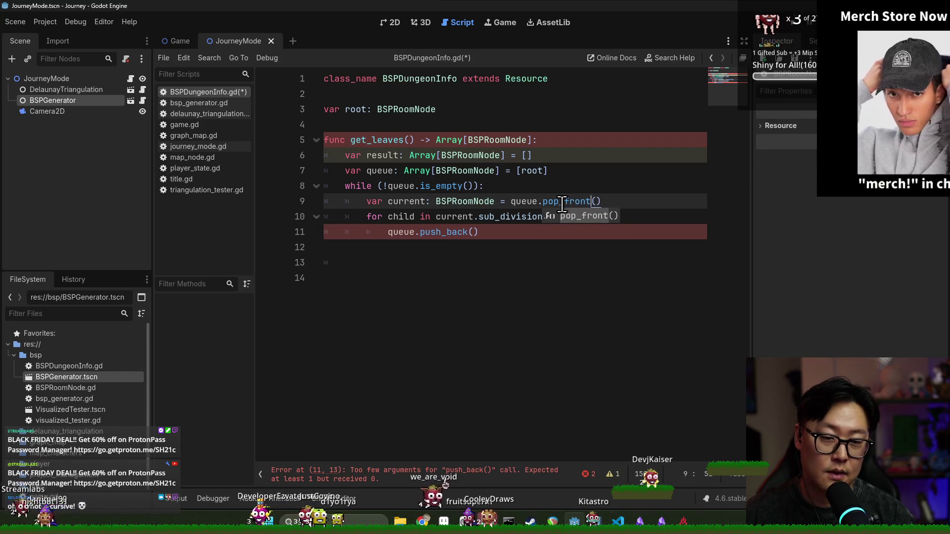
{"action": "type", "text": "t"}
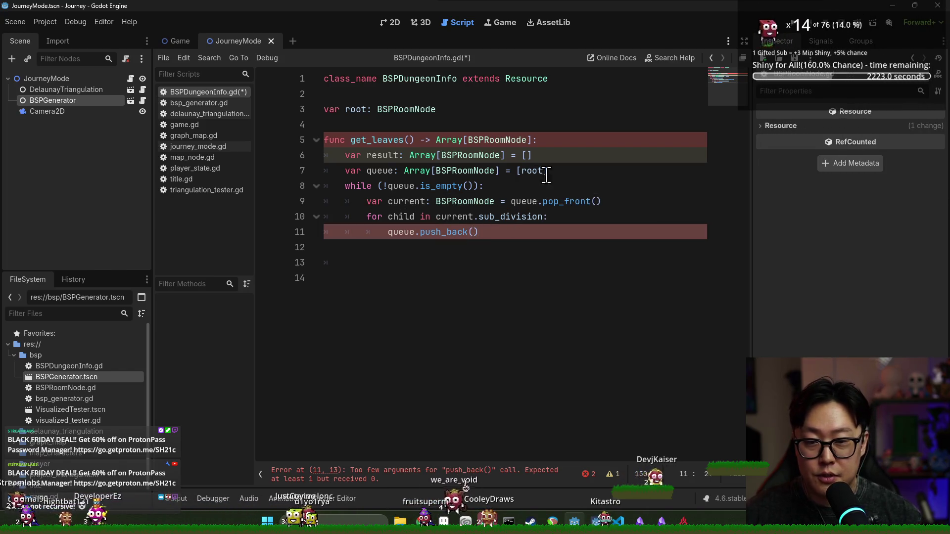
{"action": "left_click", "coordinate": [473, 232]}
{"action": "type", "text": "child)"}
{"action": "key", "text": "ctrl+s"}
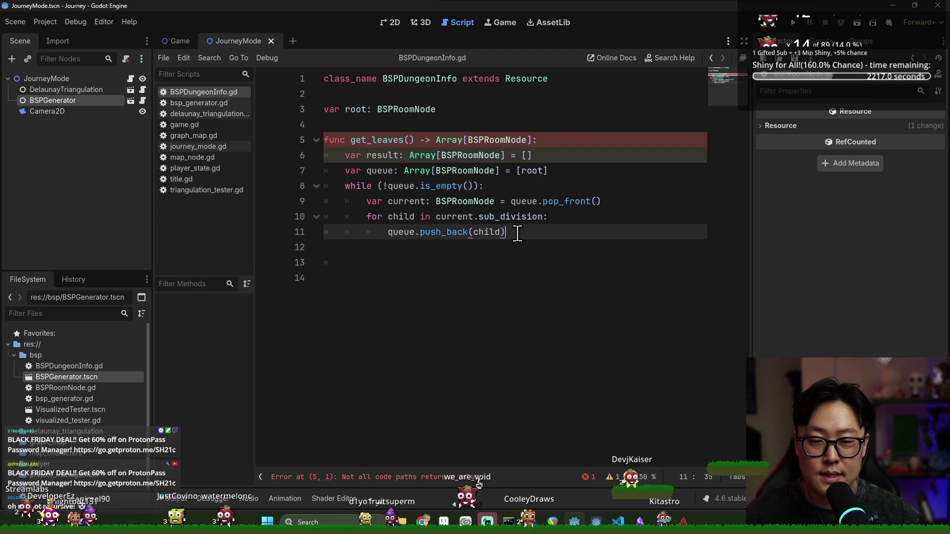
- Insert two blank lines below the pop_front line
{"action": "left_click", "coordinate": [607, 203]}
{"action": "key", "text": "Return"}
{"action": "key", "text": "Return"}
{"action": "key", "text": "Up"}
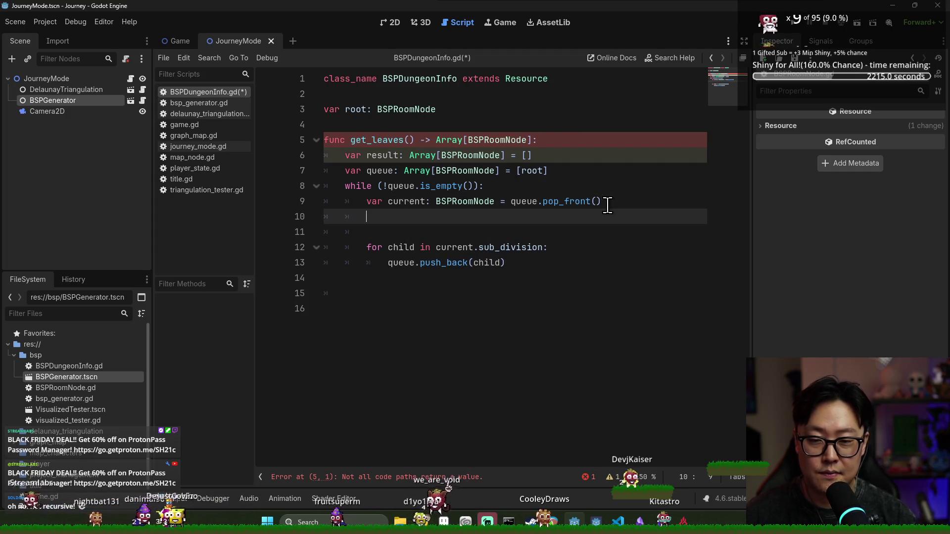
- Add an 'if current.sub_division.is_empty():' block containing a result.push_back() call
{"action": "type", "text": "if c"}
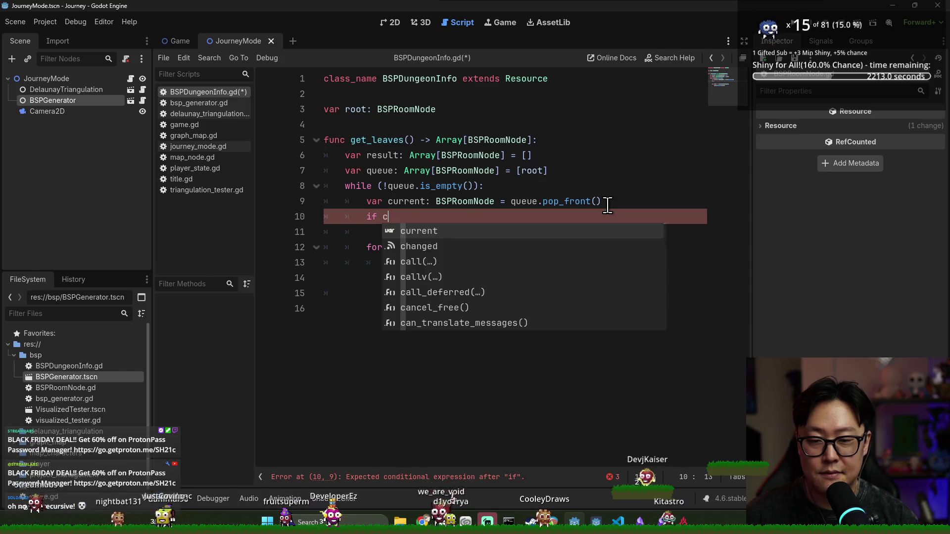
{"action": "type", "text": "urrent."}
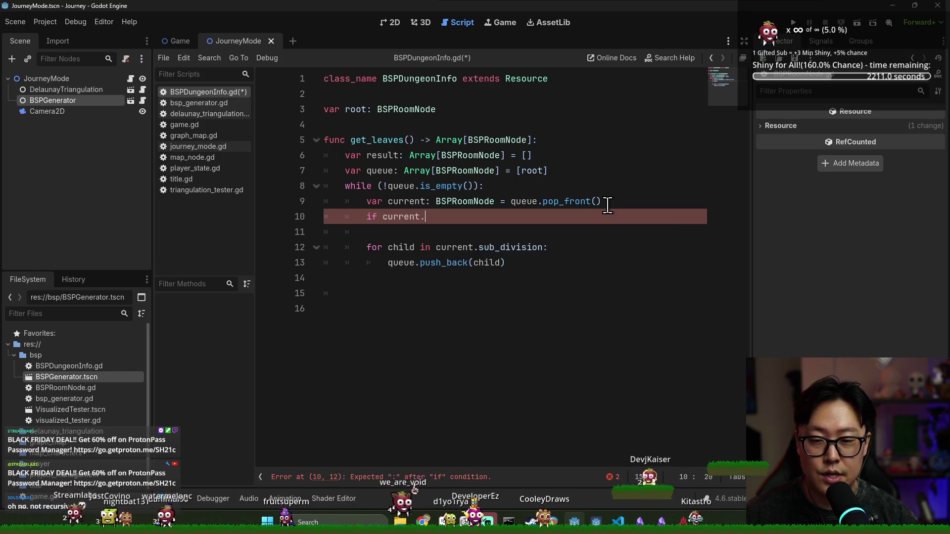
{"action": "type", "text": "sub_division.is"}
{"action": "key", "text": "Return"}
{"action": "type", "text": ":"}
{"action": "key", "text": "Return"}
{"action": "left_click", "coordinate": [383, 151]}
{"action": "key", "text": "ctrl+c"}
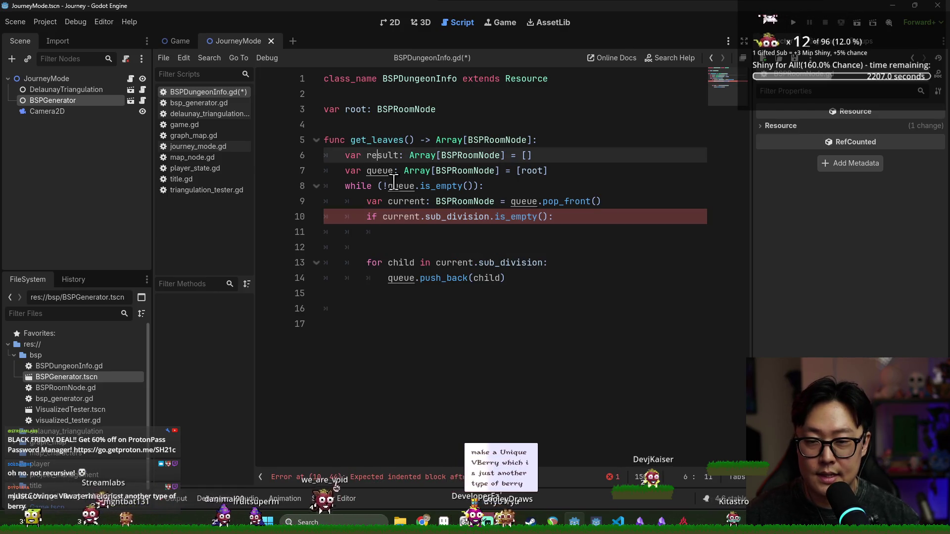
{"action": "left_click", "coordinate": [443, 235]}
{"action": "key", "text": "ctrl+v"}
{"action": "key", "text": "ctrl+z"}
{"action": "key", "text": "ctrl+z"}
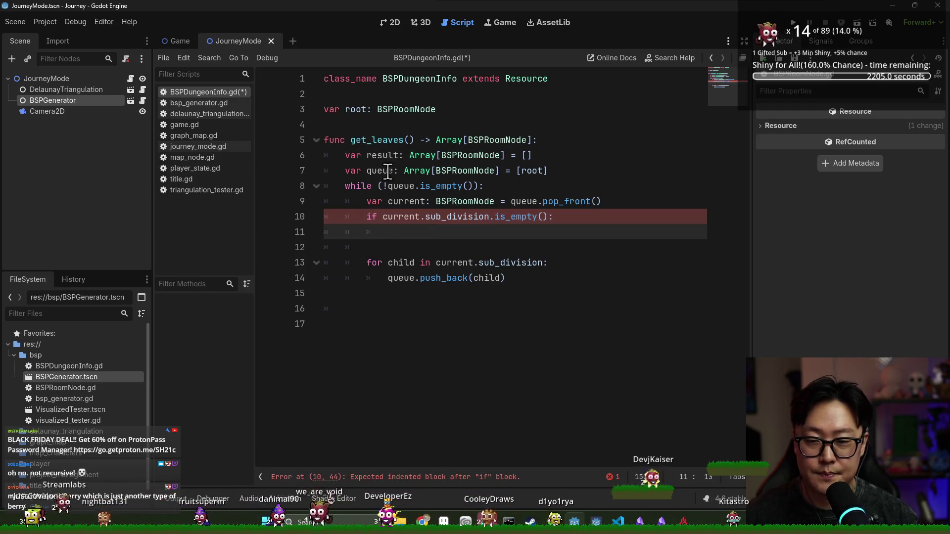
{"action": "key", "text": "BackSpace"}
{"action": "type", "text": "result.pu"}
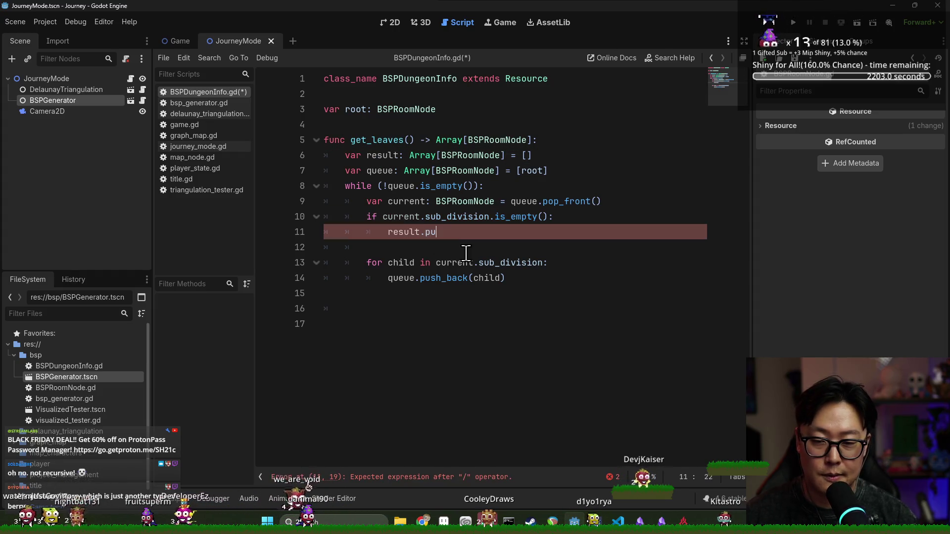
{"action": "type", "text": "sh_ba"}
{"action": "key", "text": "Return"}
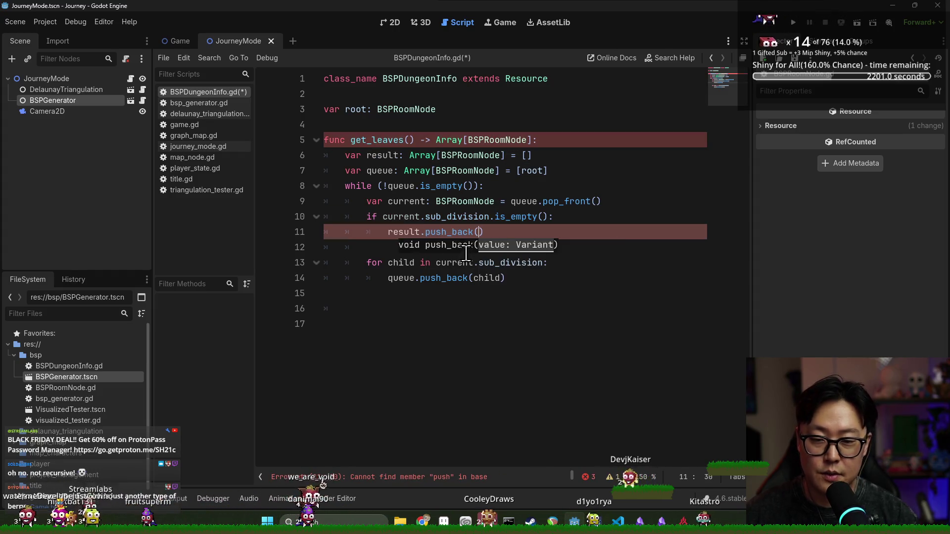
- Pass current into result.push_back(current) and open a new line in the if block
{"action": "left_click", "coordinate": [391, 208]}
{"action": "double_click", "coordinate": [401, 216]}
{"action": "key", "text": "ctrl+c"}
{"action": "left_click", "coordinate": [479, 232]}
{"action": "key", "text": "ctrl+v"}
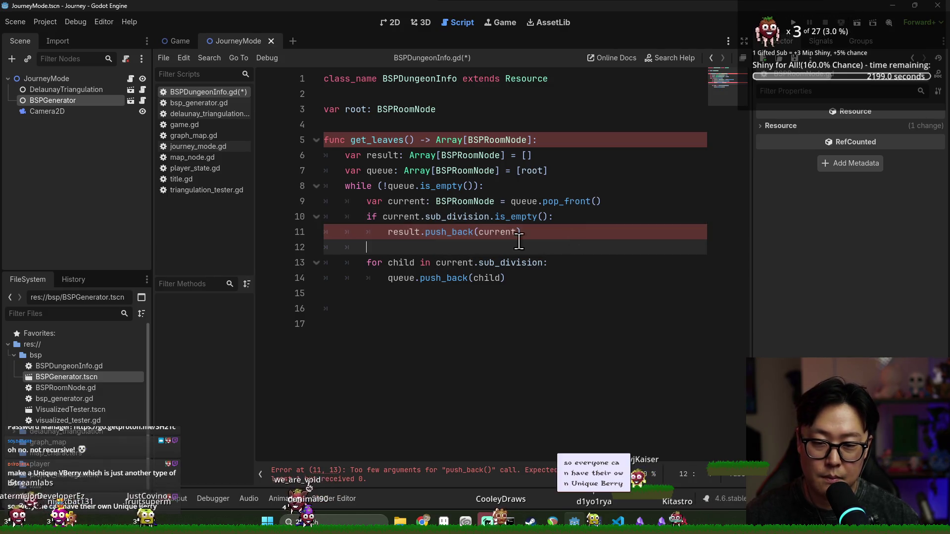
{"action": "double_click", "coordinate": [448, 232]}
{"action": "double_click", "coordinate": [403, 232]}
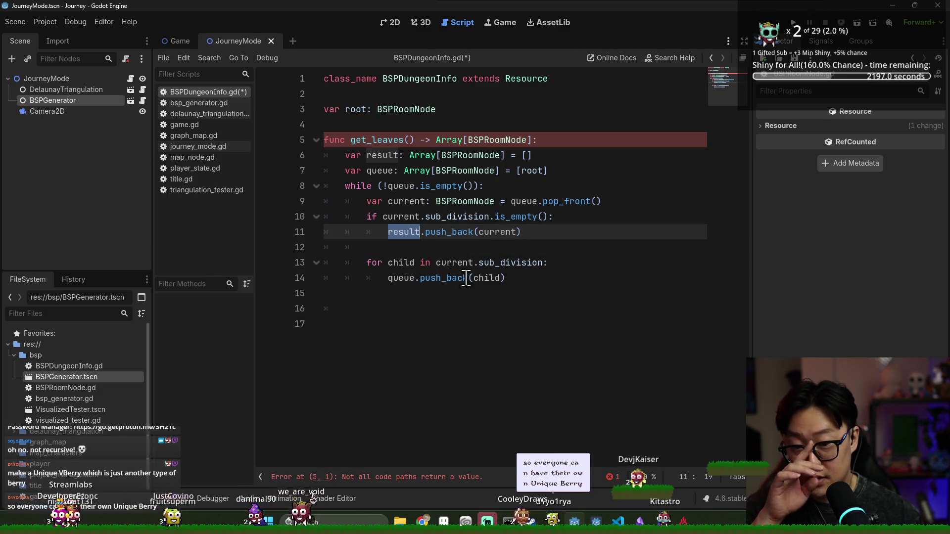
{"action": "left_click", "coordinate": [404, 262]}
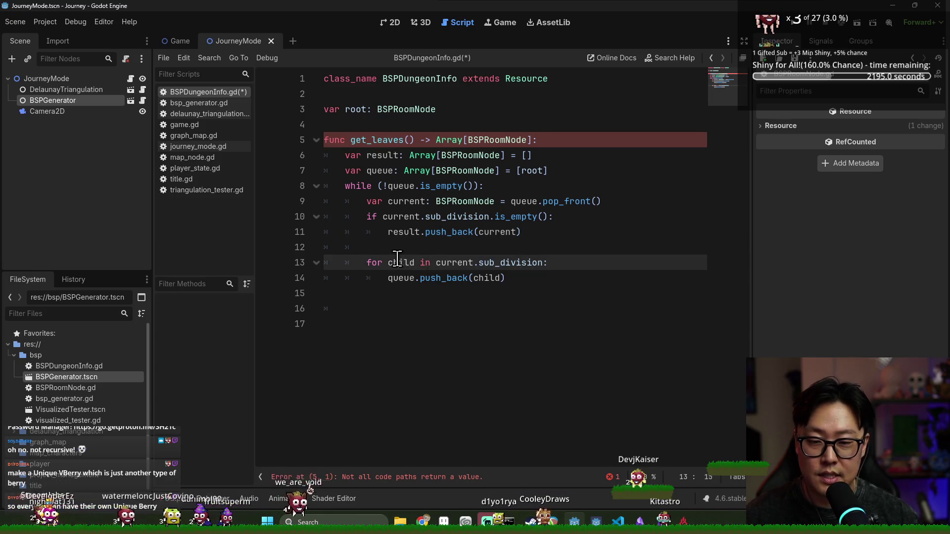
{"action": "left_click", "coordinate": [531, 232]}
{"action": "key", "text": "Return"}
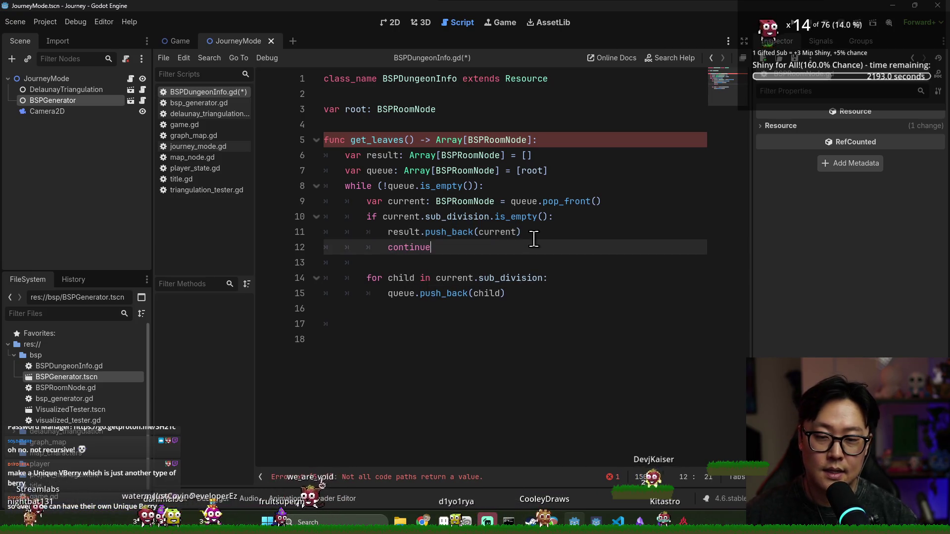
- Add 'return result' after the while loop and save the script
{"action": "left_click", "coordinate": [543, 292]}
{"action": "key", "text": "Return"}
{"action": "key", "text": "Return"}
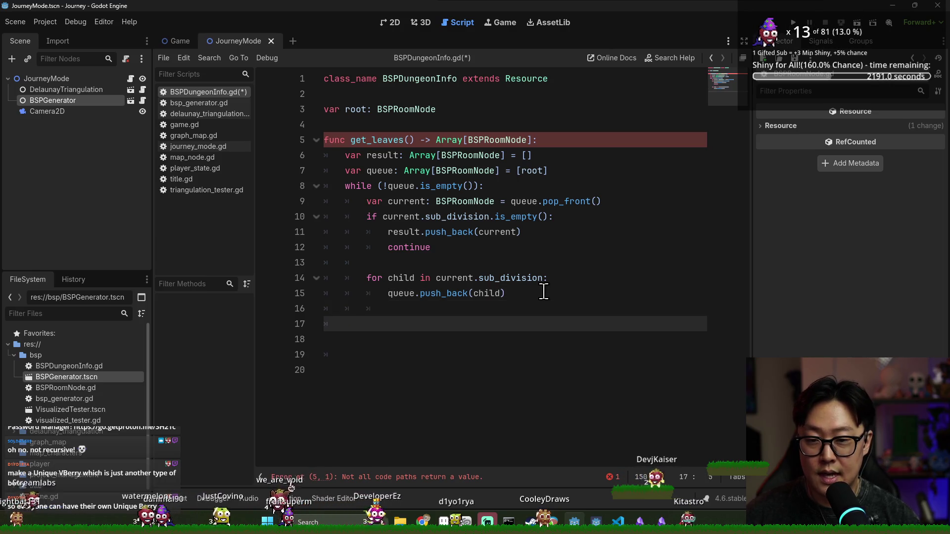
{"action": "key", "text": "Return"}
{"action": "type", "text": "return"}
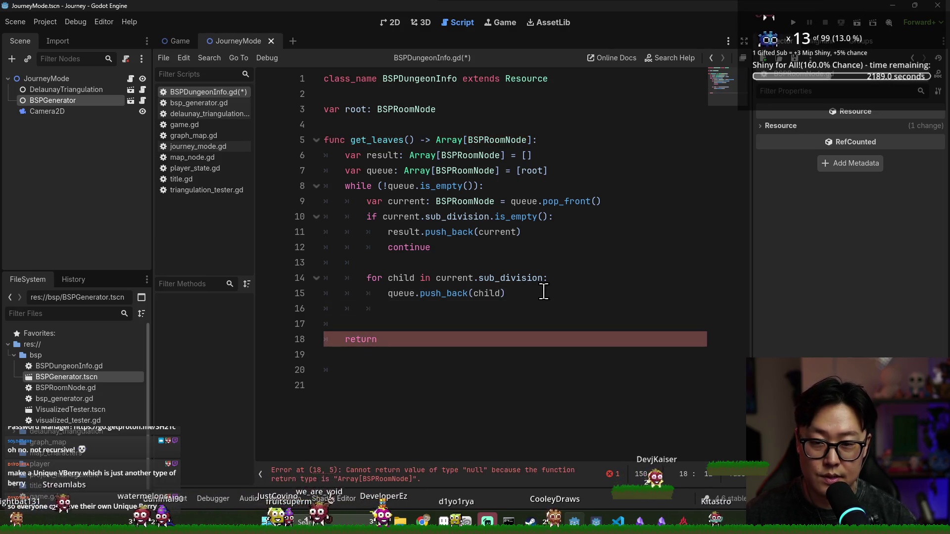
{"action": "type", "text": "resul"}
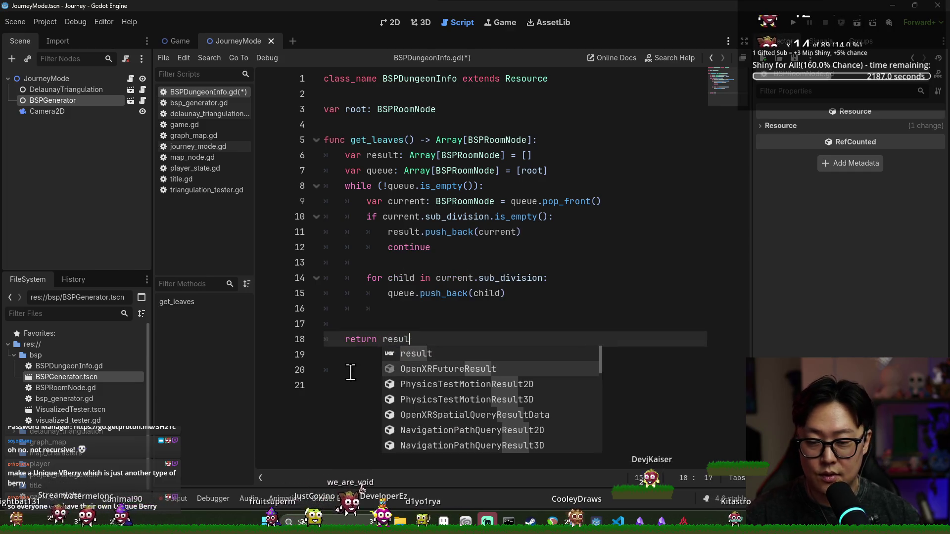
{"action": "left_click", "coordinate": [377, 369]}
{"action": "key", "text": "BackSpace"}
{"action": "key", "text": "BackSpace"}
{"action": "type", "text": "t"}
{"action": "key", "text": "ctrl+s"}
- Close BSPDungeonInfo.gd, leaving bsp_generator.gd on screen
{"action": "left_click", "coordinate": [455, 172]}
{"action": "key", "text": "ctrl+w"}
{"action": "scroll", "coordinate": [568, 164], "scroll_direction": "down", "scroll_amount": 5}
{"action": "scroll", "coordinate": [569, 218], "scroll_direction": "up", "scroll_amount": 4}
{"action": "scroll", "coordinate": [460, 216], "scroll_direction": "up", "scroll_amount": 3}
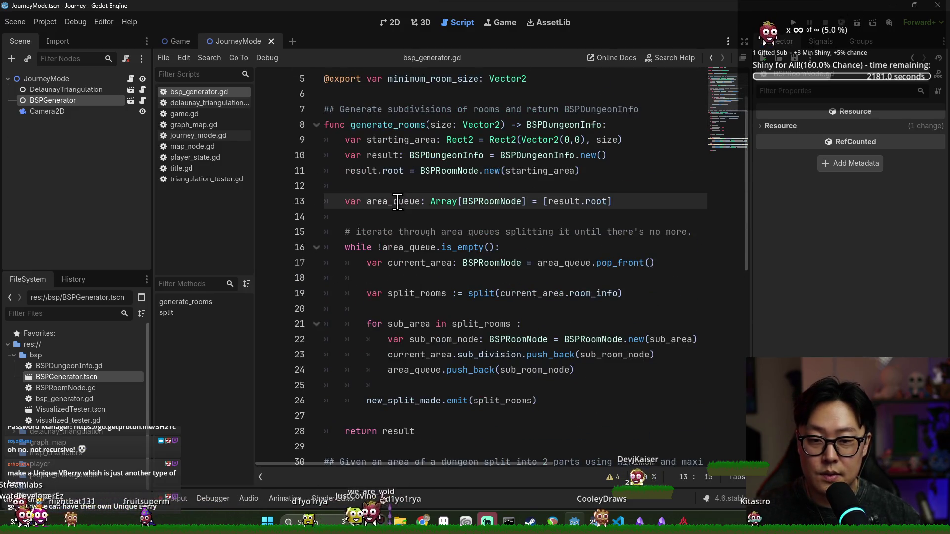
- Remove the extra blank line before the poi_count loop and save
{"action": "double_click", "coordinate": [397, 202]}
{"action": "key", "text": "ctrl+s"}
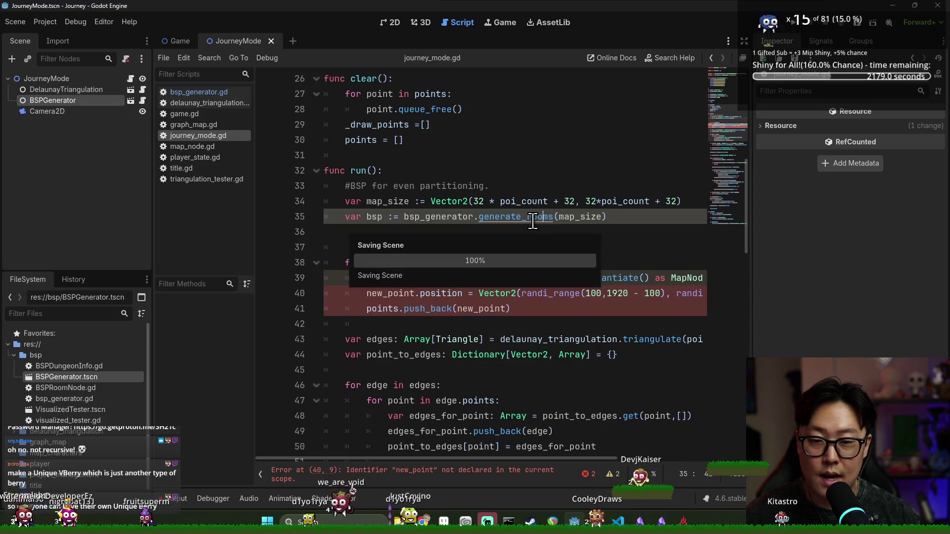
{"action": "double_click", "coordinate": [545, 217]}
{"action": "left_click", "coordinate": [402, 237]}
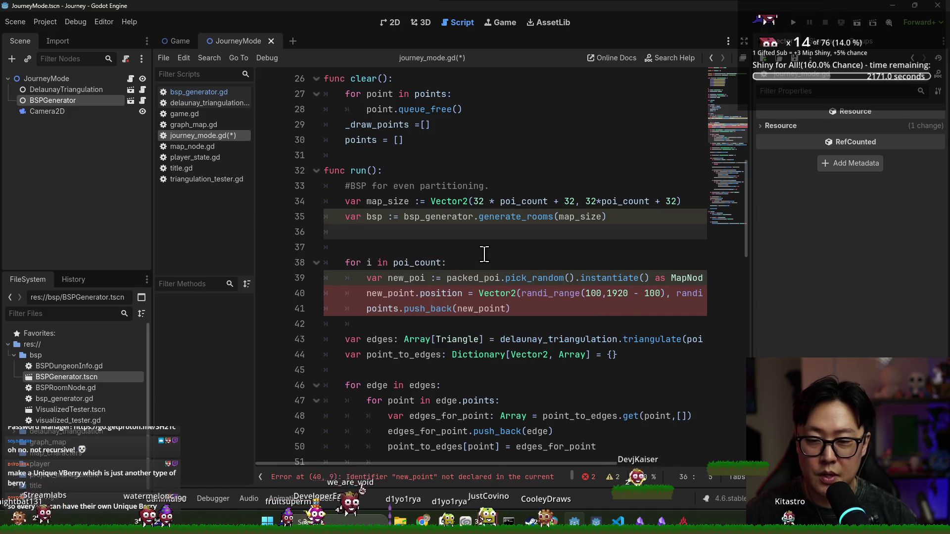
{"action": "key", "text": "BackSpace"}
{"action": "left_click", "coordinate": [349, 248]}
{"action": "left_click", "coordinate": [415, 247]}
{"action": "key", "text": "ctrl+s"}
- Begin the loop body with an unfinished 'var poi_position = bsp.' line
{"action": "double_click", "coordinate": [385, 221]}
{"action": "left_click", "coordinate": [503, 247]}
{"action": "key", "text": "Return"}
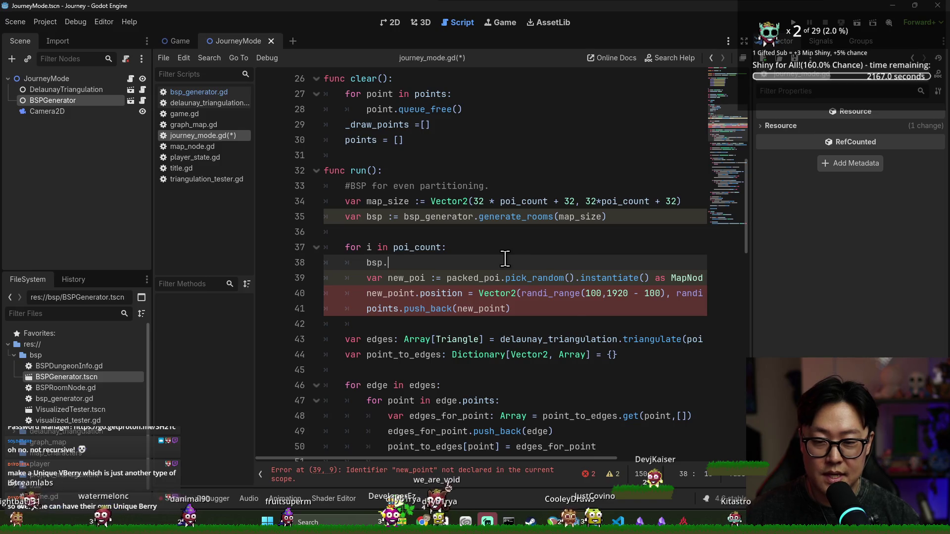
{"action": "type", "text": "var poi_positio"}
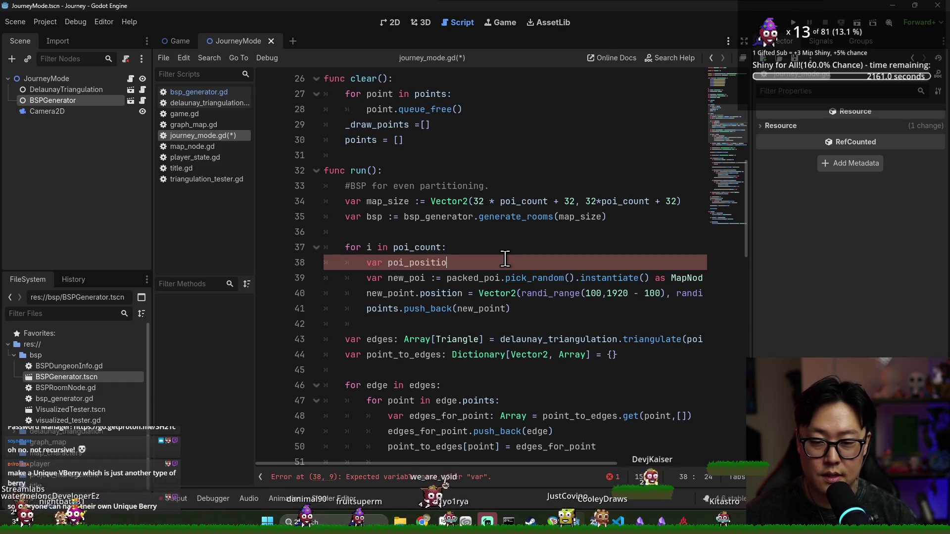
{"action": "type", "text": "n = bsp.poi"}
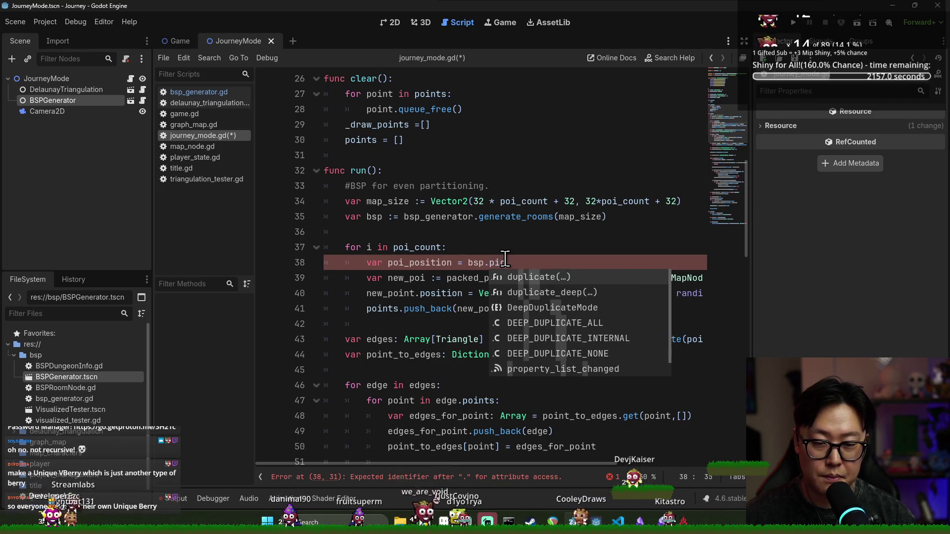
{"action": "type", "text": "p"}
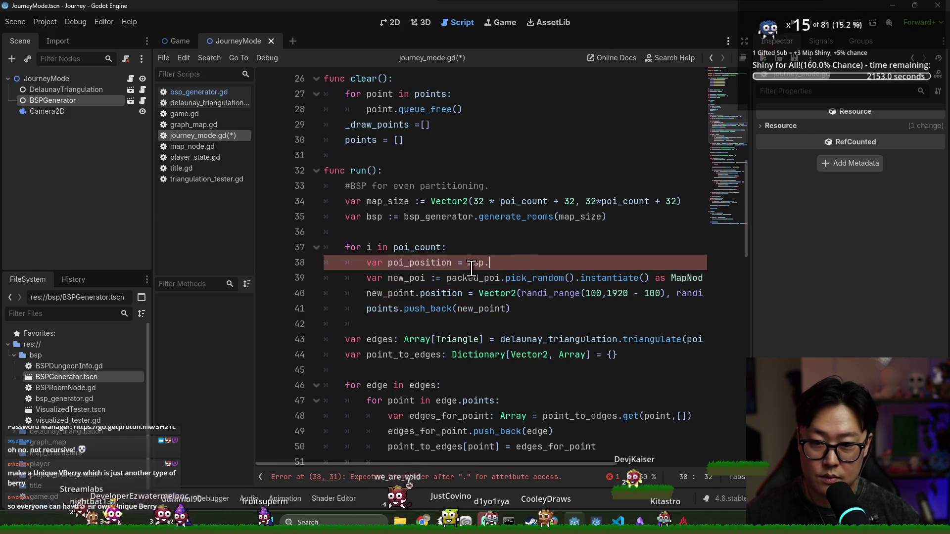
{"action": "left_click", "coordinate": [619, 220]}
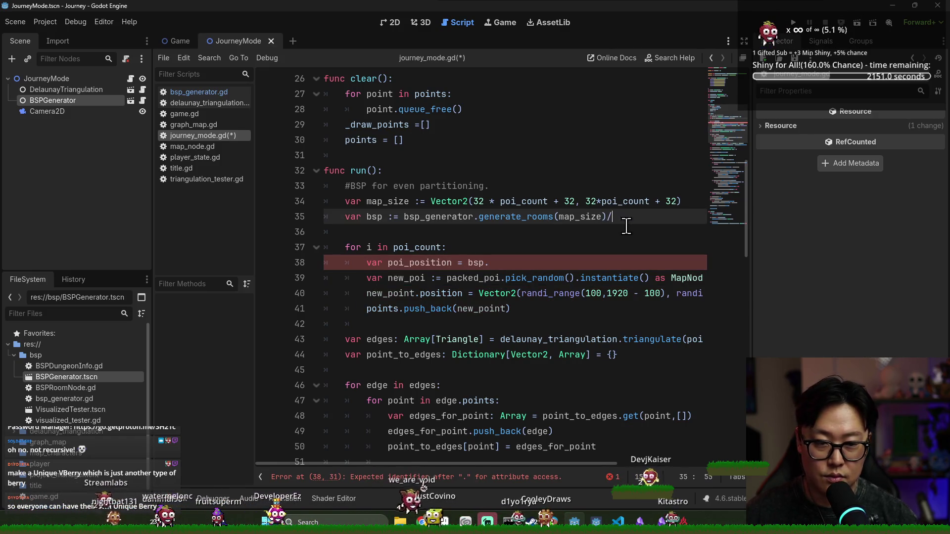
- Fill bsp_leaves on line 35 with bsp.get_leaves()
{"action": "key", "text": "BackSpace"}
{"action": "type", "text": "."}
{"action": "left_click", "coordinate": [384, 223]}
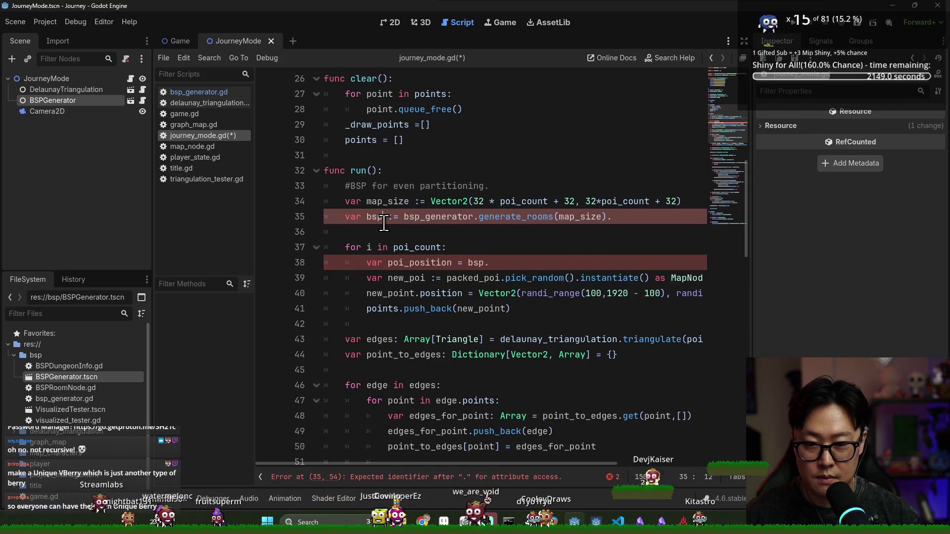
{"action": "key", "text": "ctrl+space"}
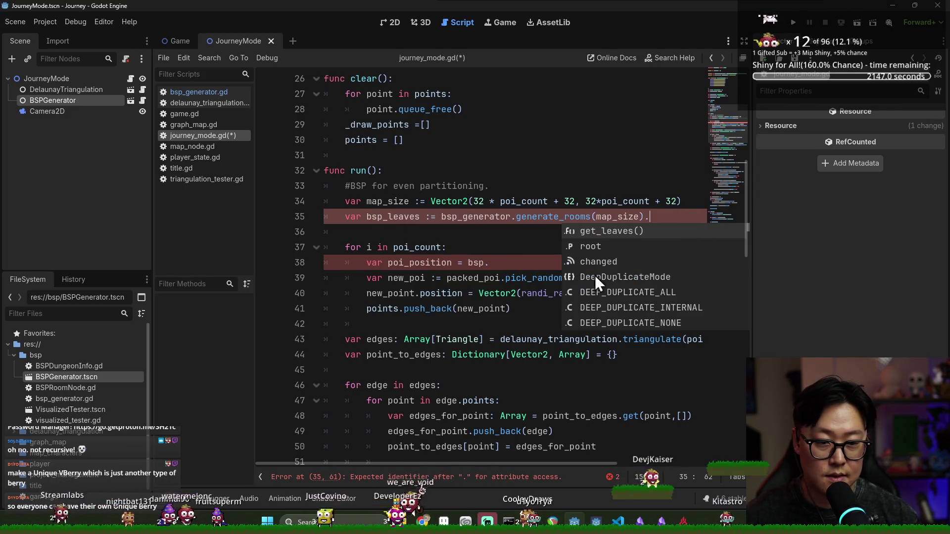
{"action": "key", "text": "Return"}
{"action": "left_click", "coordinate": [493, 216]}
- Set poi_position to bsp_leaves.pick_random() on line 38
{"action": "double_click", "coordinate": [378, 218]}
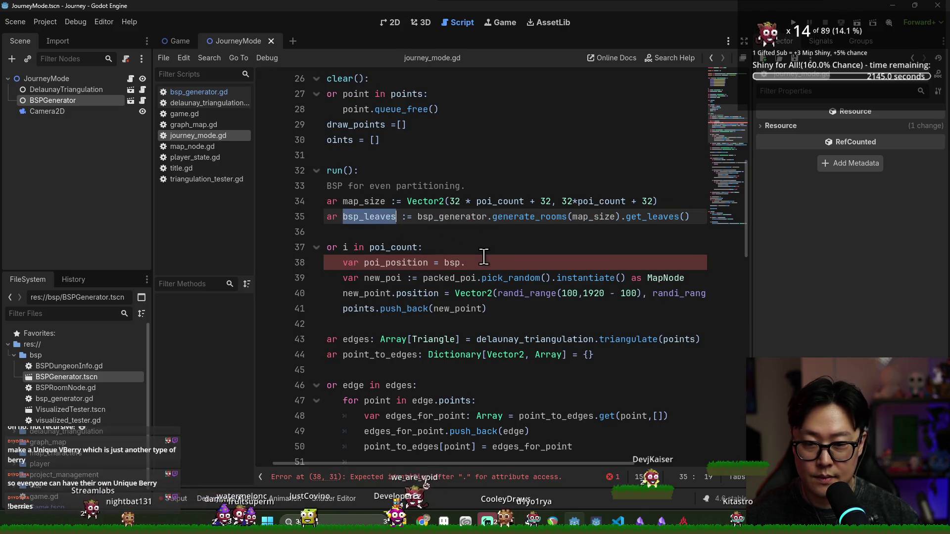
{"action": "left_click", "coordinate": [491, 263]}
{"action": "type", "text": "sp_leaves.po"}
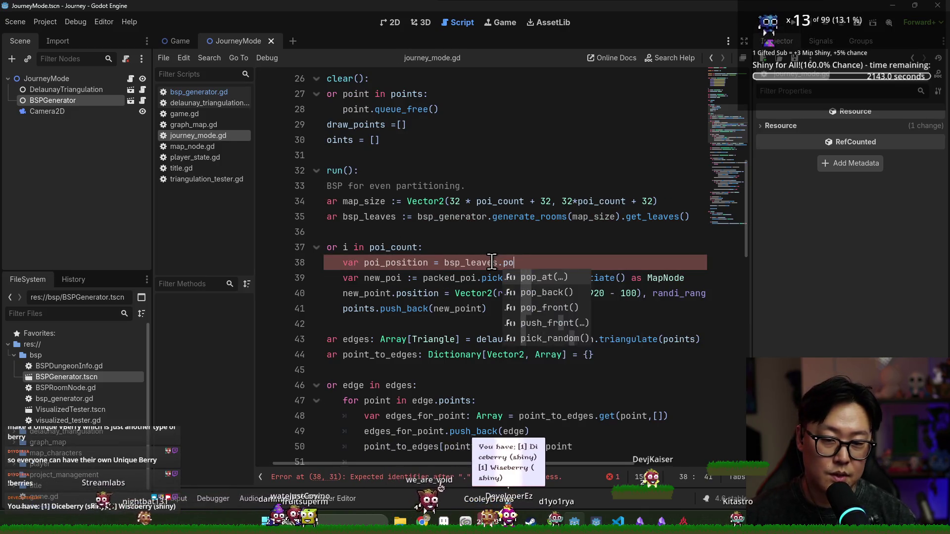
{"action": "key", "text": "BackSpace"}
{"action": "key", "text": "BackSpace"}
{"action": "type", "text": "r"}
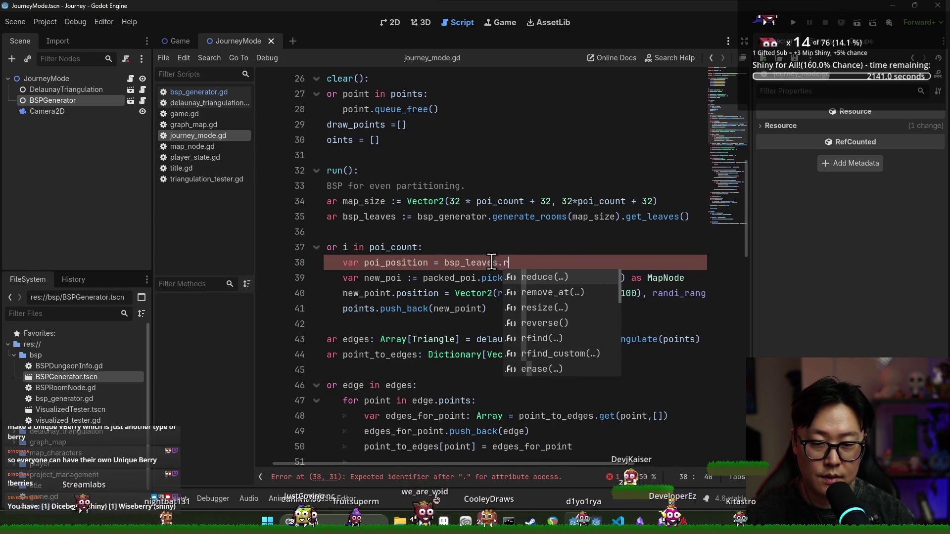
{"action": "key", "text": "BackSpace"}
{"action": "type", "text": "pic"}
{"action": "key", "text": "Return"}
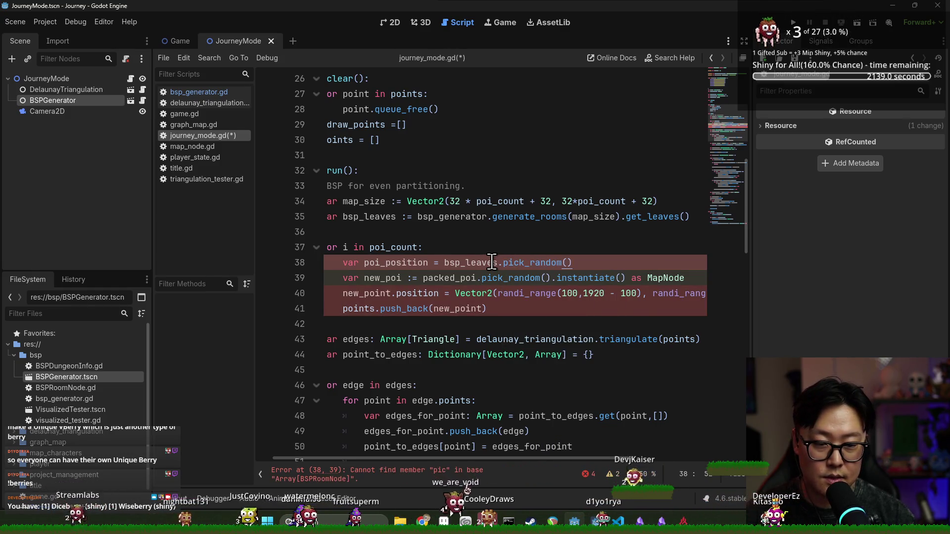
- Replace pick_random with a bsp_leaves.shuffle() call, moved up to line 36
{"action": "double_click", "coordinate": [538, 264]}
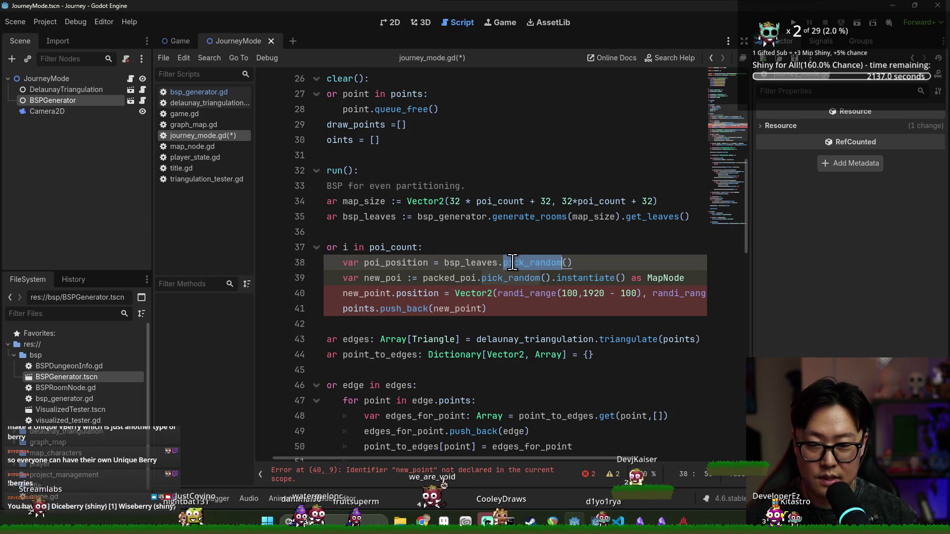
{"action": "double_click", "coordinate": [459, 264]}
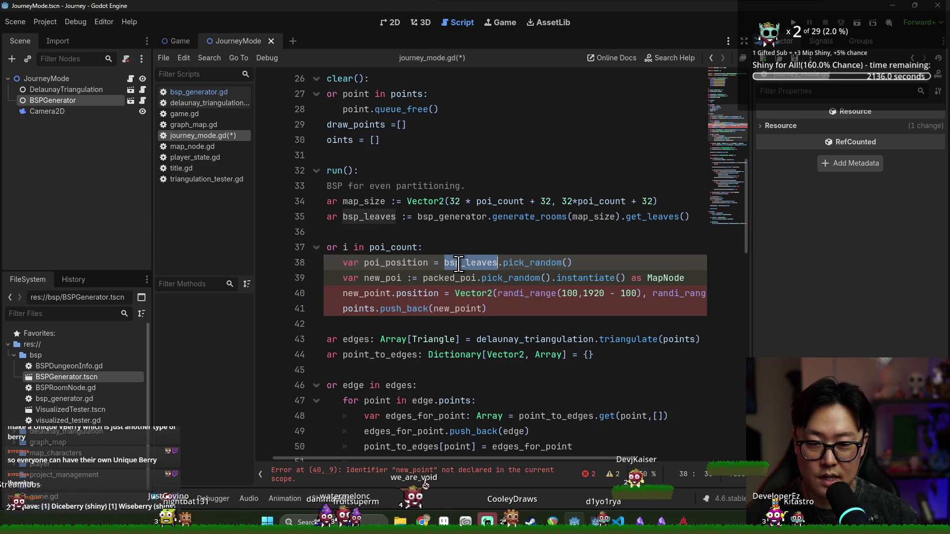
{"action": "double_click", "coordinate": [528, 264]}
{"action": "left_click", "coordinate": [593, 267]}
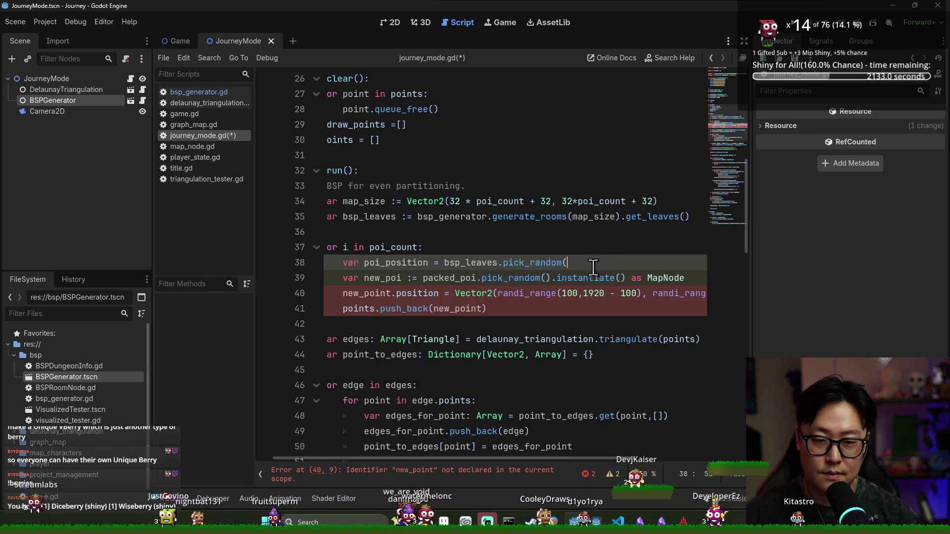
{"action": "key", "text": "BackSpace"}
{"action": "key", "text": "BackSpace"}
{"action": "key", "text": "BackSpace"}
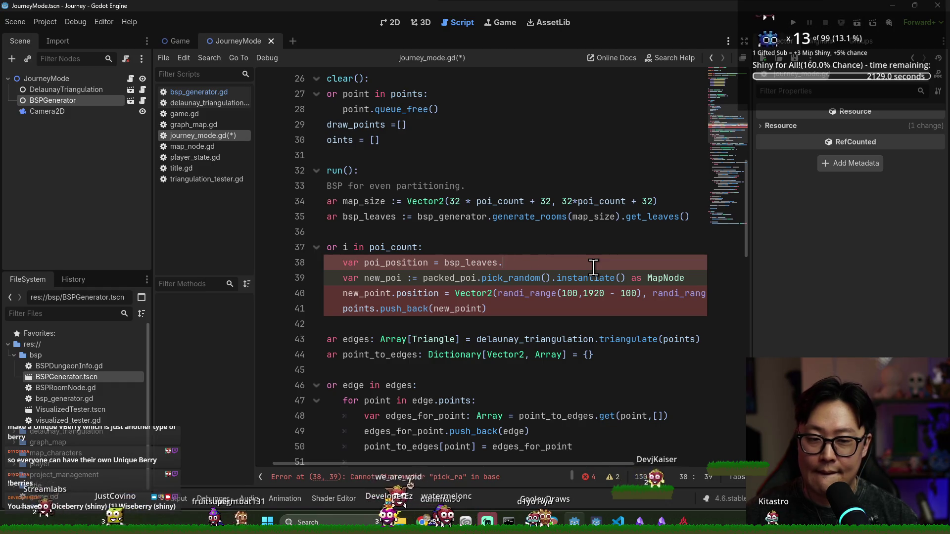
{"action": "key", "text": "ctrl+space"}
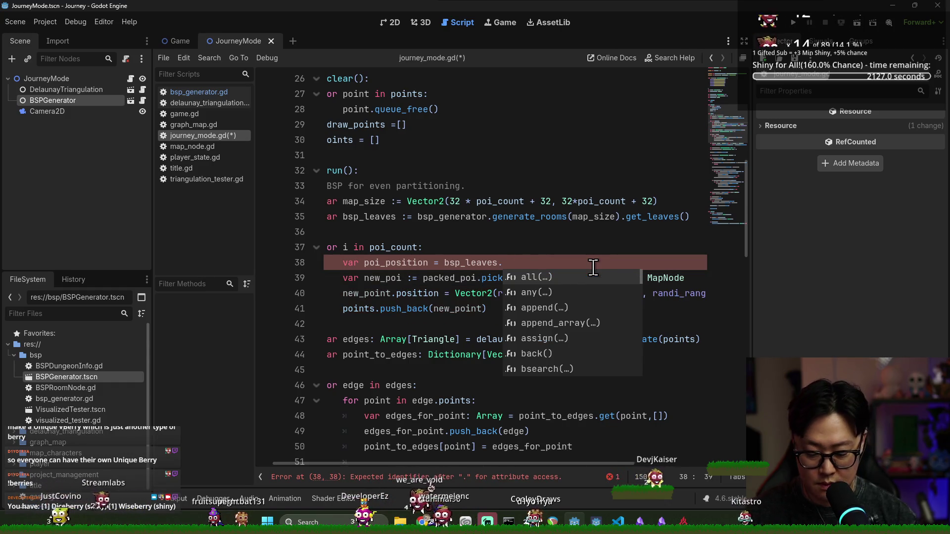
{"action": "type", "text": "shu"}
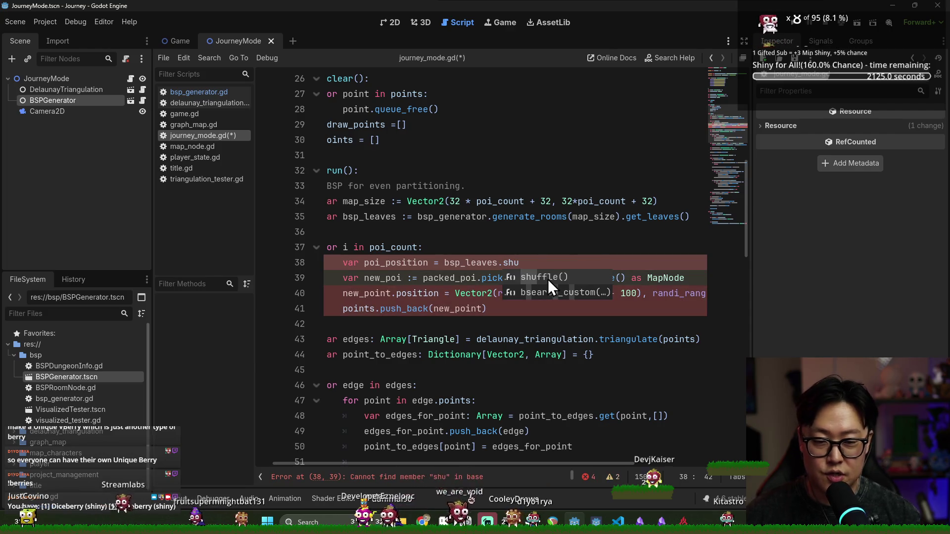
{"action": "double_click", "coordinate": [548, 279]}
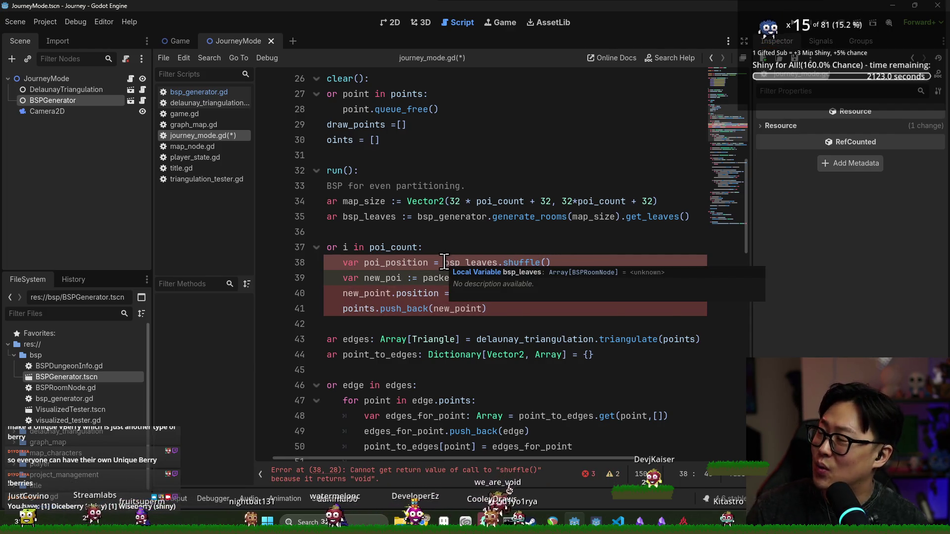
{"action": "key", "text": "ctrl+shift+Left"}
{"action": "key", "text": "ctrl+shift+Left"}
{"action": "key", "text": "ctrl+shift+Left"}
{"action": "key", "text": "ctrl+x"}
{"action": "key", "text": "Up"}
{"action": "key", "text": "Up"}
{"action": "key", "text": "ctrl+v"}
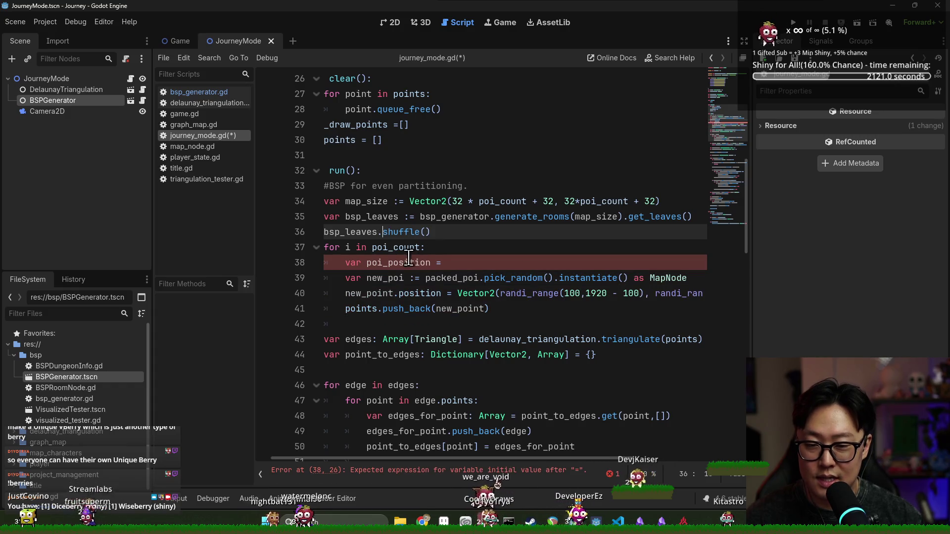
- Duplicate the shuffle line and set poi_position to bsp_leaves.pop_back(), then save
{"action": "key", "text": "Home"}
{"action": "key", "text": "ctrl+shift+Right"}
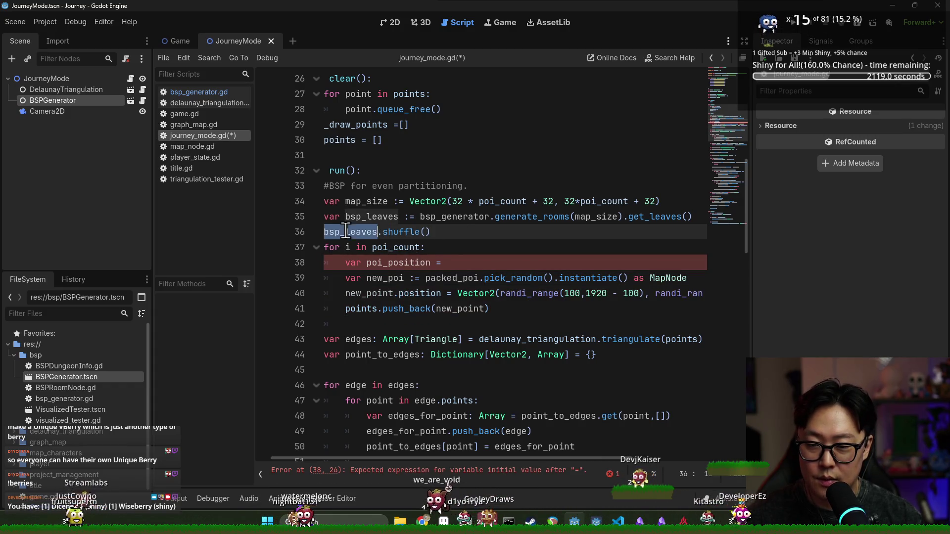
{"action": "key", "text": "ctrl+alt+Down"}
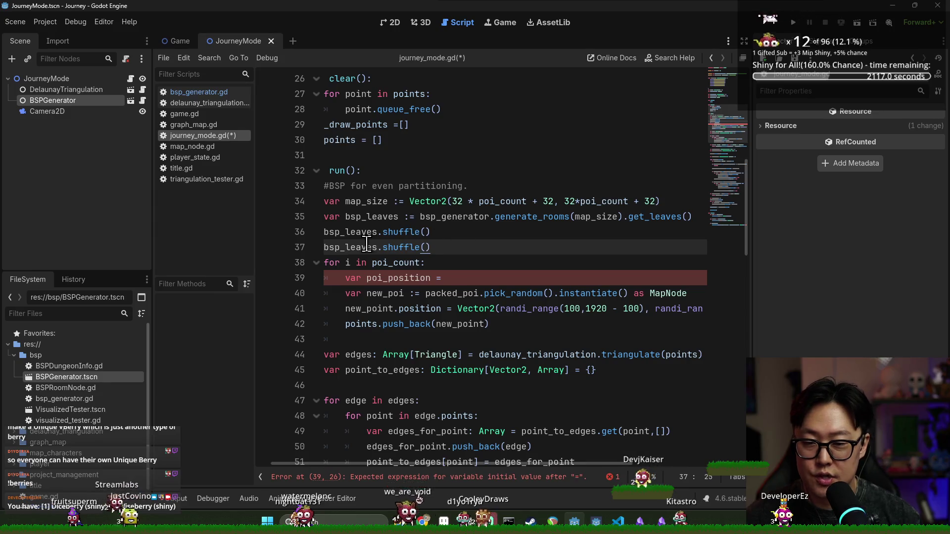
{"action": "key", "text": "ctrl+c"}
{"action": "left_click", "coordinate": [474, 273]}
{"action": "key", "text": "ctrl+v"}
{"action": "type", "text": ".pop_bk"}
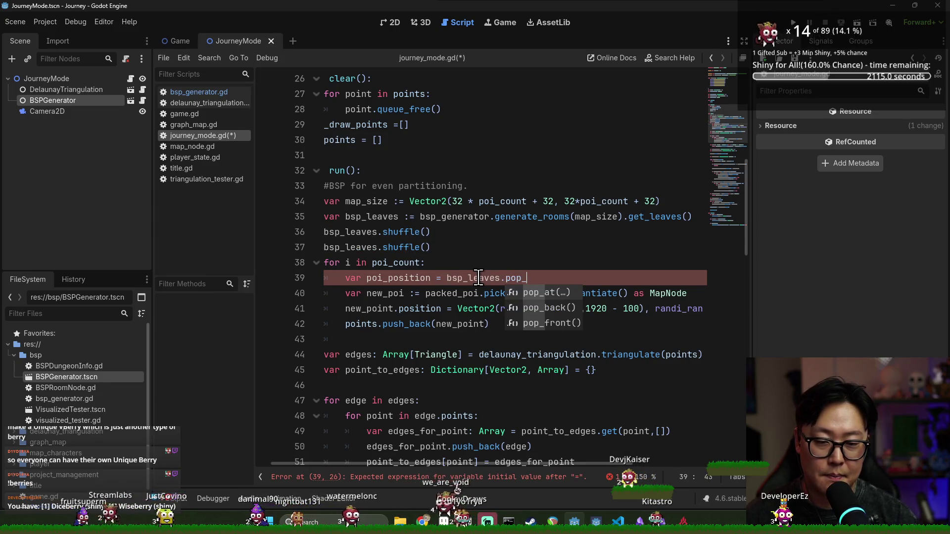
{"action": "key", "text": "Return"}
{"action": "key", "text": "ctrl+s"}
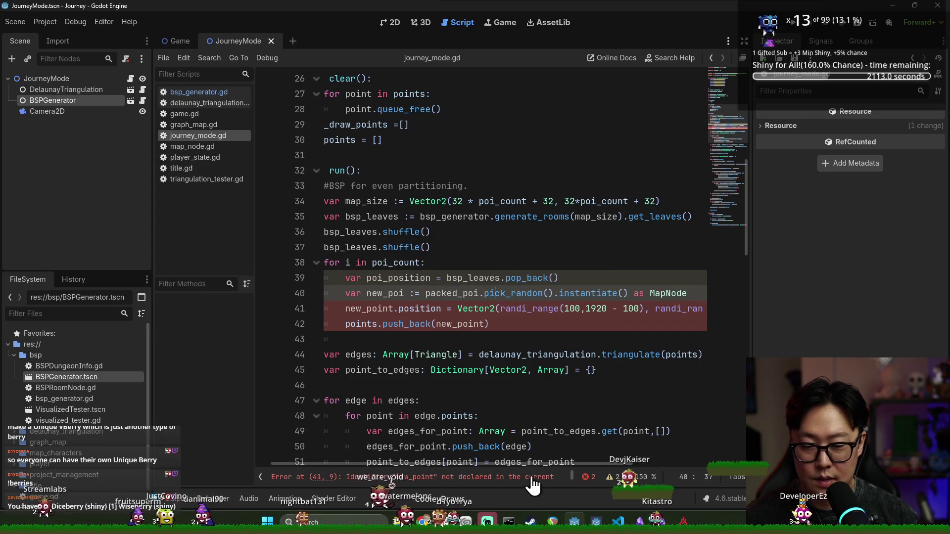
- Append .room_info to the popped leaf and open its definition in BSPRoomNode.gd
{"action": "left_click", "coordinate": [426, 277]}
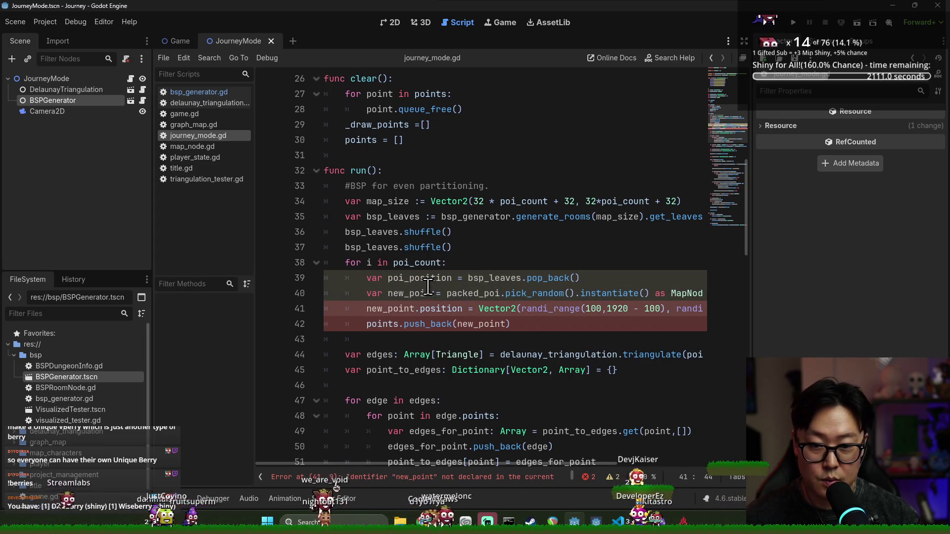
{"action": "left_click", "coordinate": [613, 280]}
{"action": "type", "text": "."}
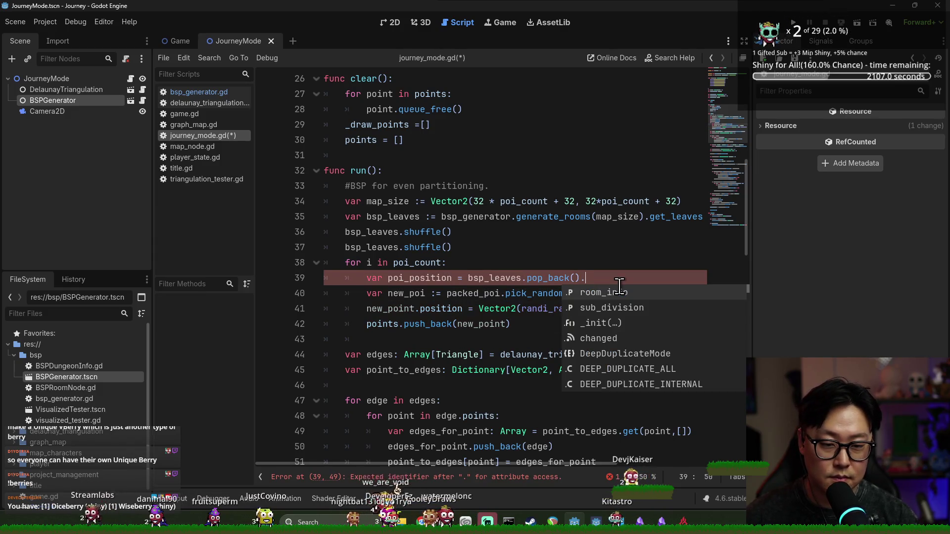
{"action": "left_click", "coordinate": [622, 293]}
{"action": "left_click", "coordinate": [605, 280], "text": "ctrl"}
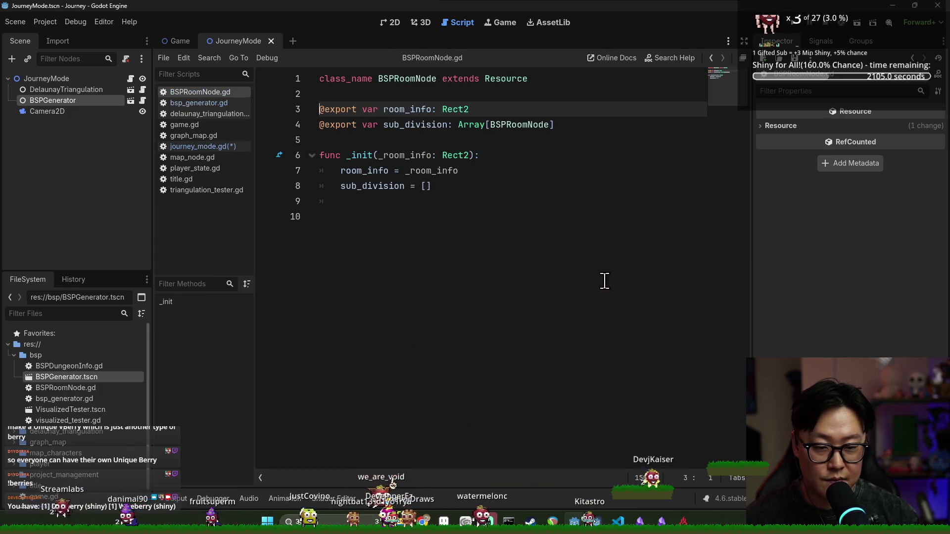
- Back in journey_mode.gd, append .position after room_info on line 39
{"action": "key", "text": "ctrl+w"}
{"action": "key", "text": "ctrl+s"}
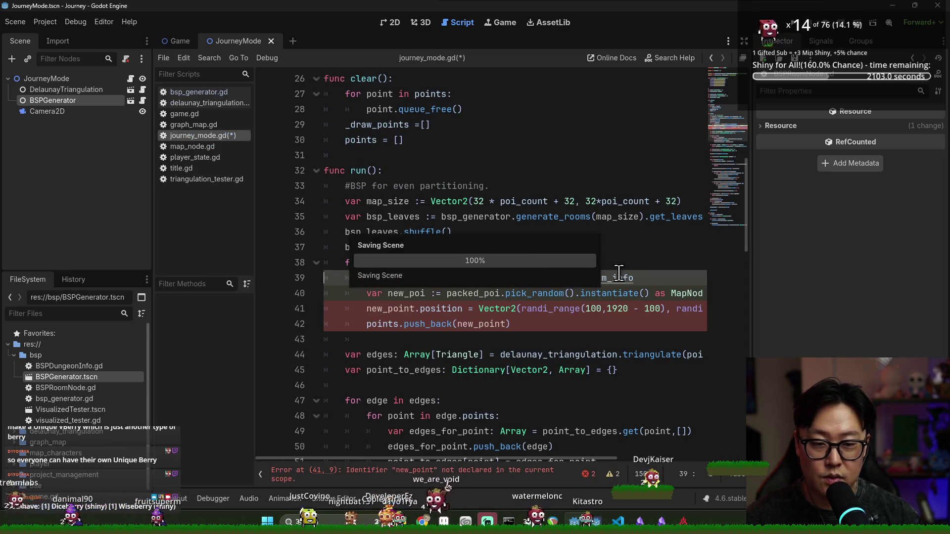
{"action": "double_click", "coordinate": [636, 278]}
{"action": "left_click", "coordinate": [635, 278]}
{"action": "type", "text": ".position"}
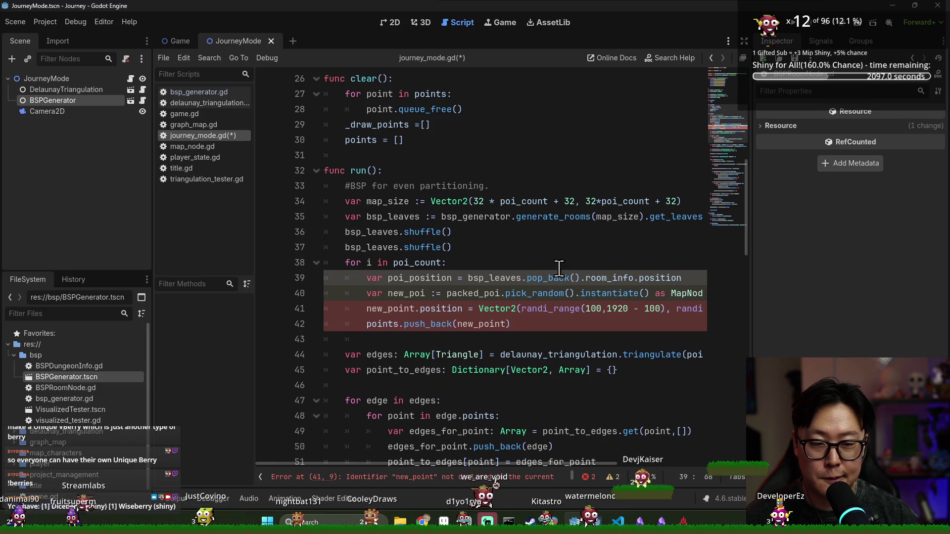
- Declare poi_position with the type Vector2 on line 39
{"action": "left_click", "coordinate": [453, 278]}
{"action": "type", "text": ": Ve"}
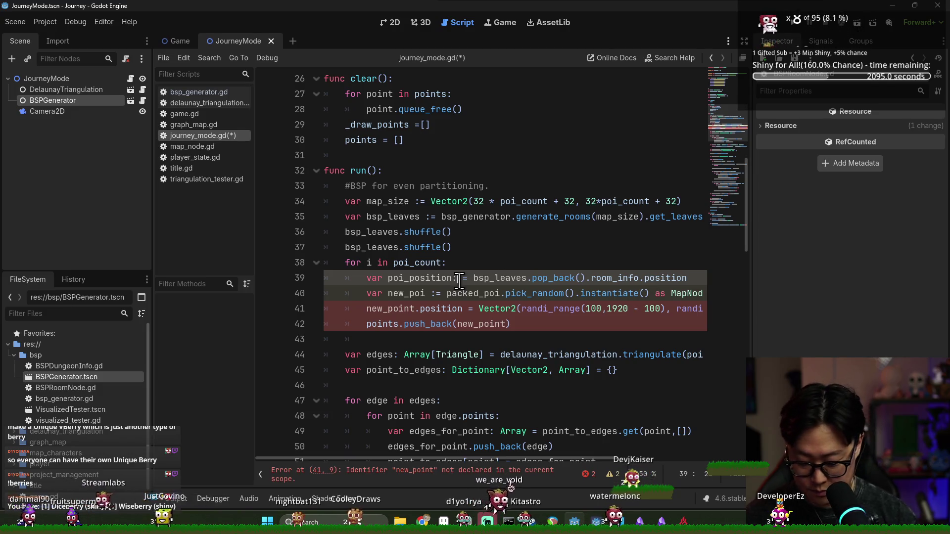
{"action": "type", "text": "ctor2"}
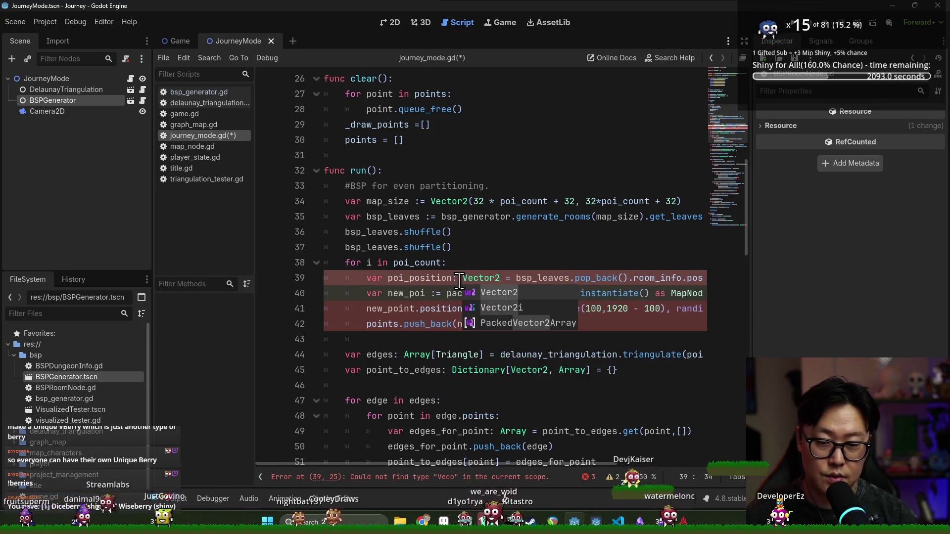
{"action": "key", "text": "Escape"}
{"action": "key", "text": "Up"}
{"action": "left_click_drag", "start_coordinate": [565, 459], "coordinate": [666, 458]}
{"action": "left_click", "coordinate": [552, 278]}
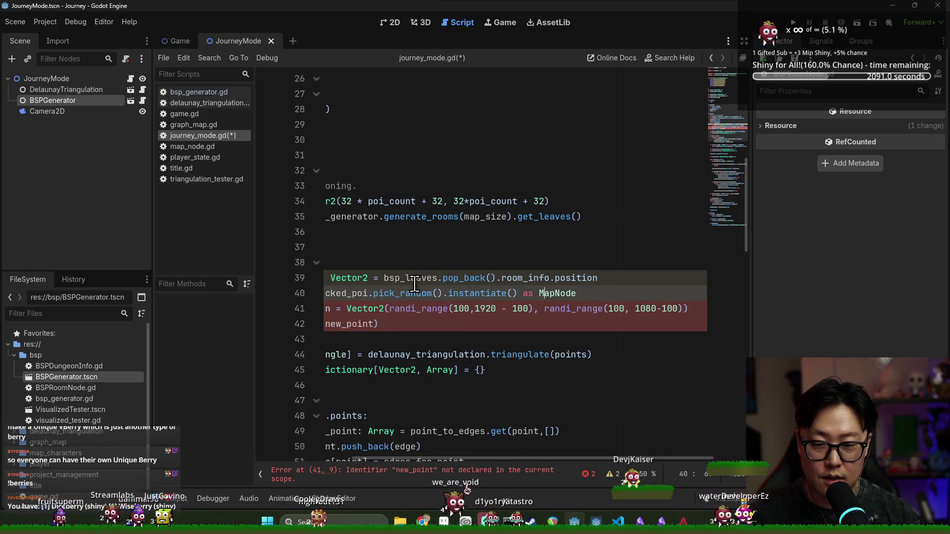
{"action": "left_click_drag", "start_coordinate": [552, 278], "coordinate": [598, 279]}
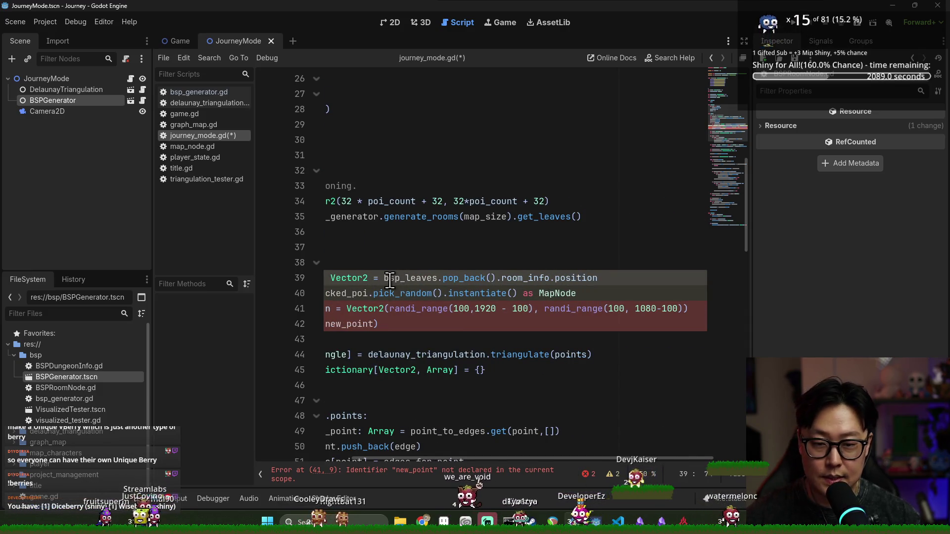
{"action": "left_click", "coordinate": [627, 275]}
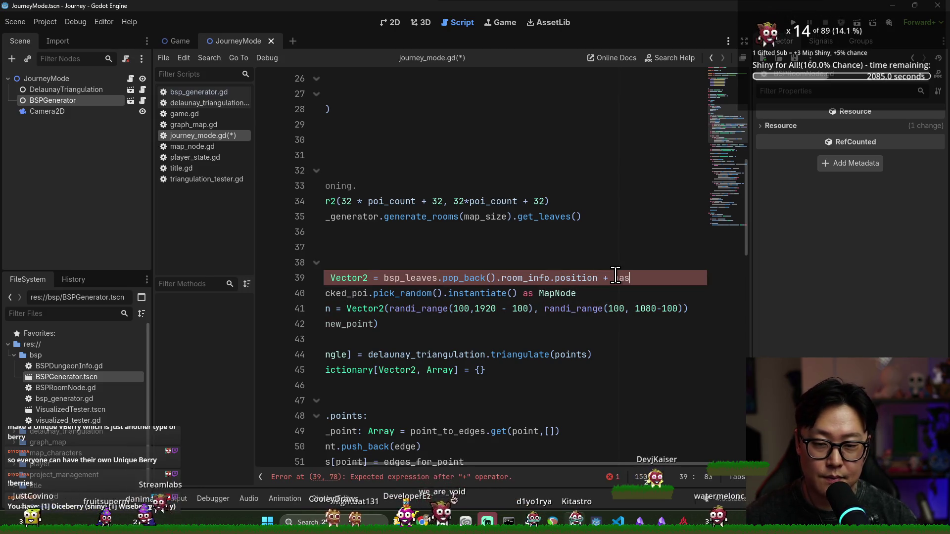
{"action": "type", "text": "s"}
{"action": "key", "text": "BackSpace"}
{"action": "key", "text": "BackSpace"}
- Cut bsp_leaves.pop_back() from line 39 and start a 'var room_info' line above it
{"action": "left_click_drag", "start_coordinate": [398, 278], "coordinate": [553, 279]}
{"action": "key", "text": "ctrl+x"}
{"action": "key", "text": "ctrl+shift+Return"}
{"action": "type", "text": "var room_info"}
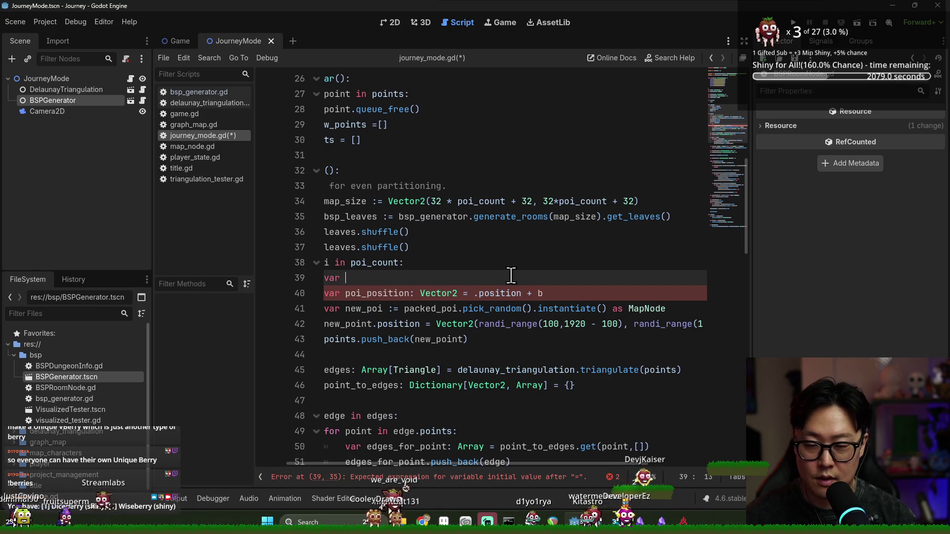
- Name the variable bsp_room_info and set poi_position to bsp_room_info.position + bsp_room_info.size/2
{"action": "key", "text": "BackSpace"}
{"action": "key", "text": "BackSpace"}
{"action": "key", "text": "BackSpace"}
{"action": "type", "text": "bsp_room_info := bsp_leaves.pop_back().room_info"}
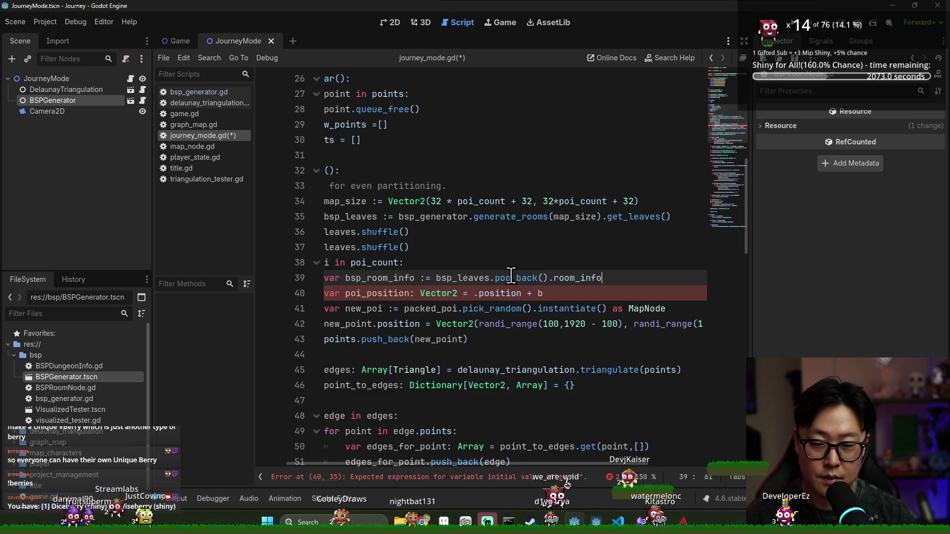
{"action": "double_click", "coordinate": [379, 278]}
{"action": "key", "text": "ctrl+c"}
{"action": "left_click", "coordinate": [474, 293]}
{"action": "key", "text": "ctrl+v"}
{"action": "key", "text": "ctrl+s"}
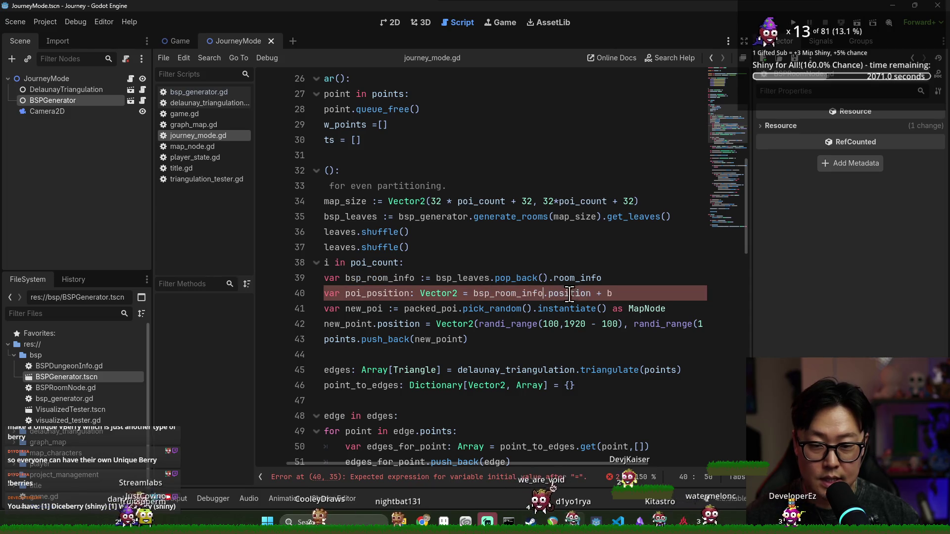
{"action": "left_click", "coordinate": [626, 293]}
{"action": "type", "text": "sp_room_info."}
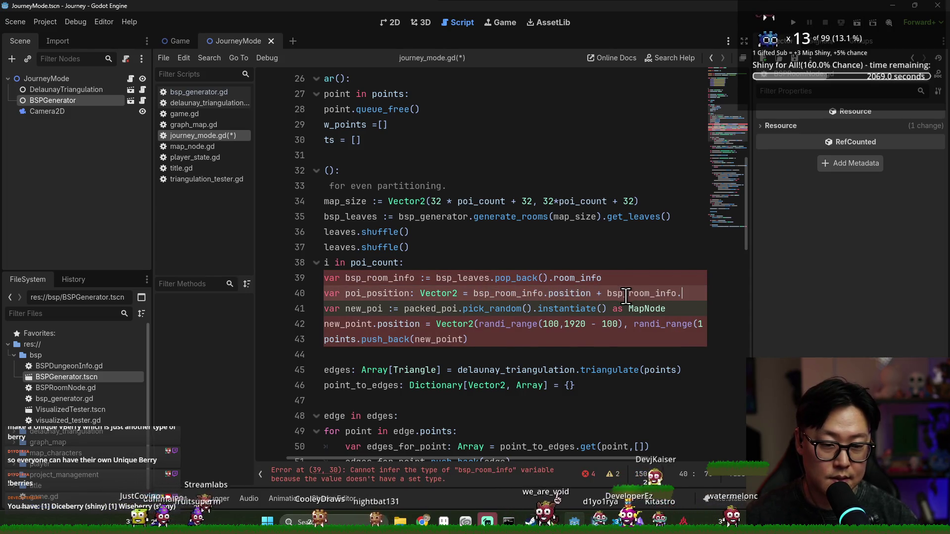
{"action": "type", "text": "size/"}
{"action": "type", "text": "2"}
{"action": "key", "text": "ctrl+s"}
- Rename new_point to new_poi on line 42
{"action": "scroll", "coordinate": [445, 296], "scroll_direction": "left", "scroll_amount": 3}
{"action": "left_click", "coordinate": [452, 323]}
{"action": "left_click", "coordinate": [417, 288]}
{"action": "left_click", "coordinate": [440, 324]}
{"action": "left_click", "coordinate": [407, 302]}
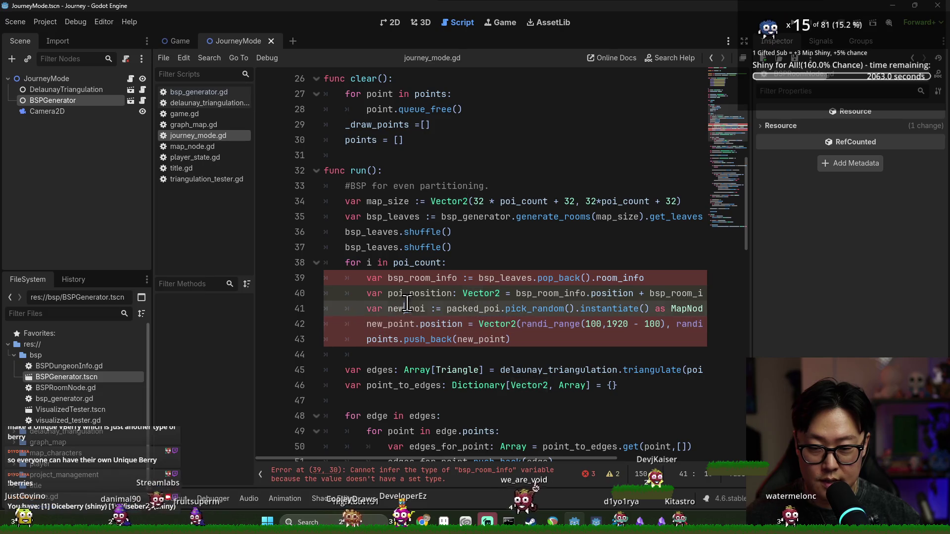
{"action": "left_click", "coordinate": [414, 324]}
{"action": "key", "text": "BackSpace"}
{"action": "key", "text": "BackSpace"}
- Replace the random Vector2 position on line 42 with poi_position
{"action": "double_click", "coordinate": [422, 278]}
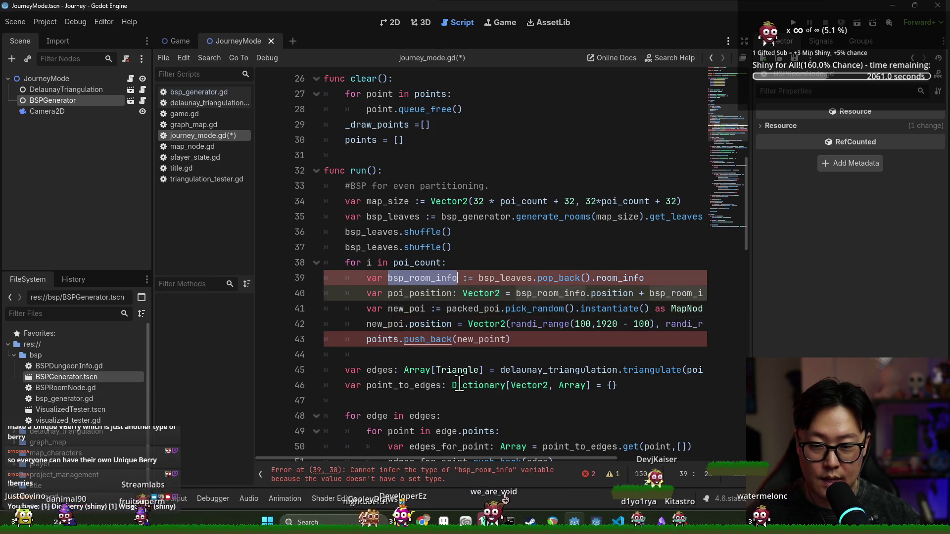
{"action": "double_click", "coordinate": [421, 293]}
{"action": "double_click", "coordinate": [486, 323]}
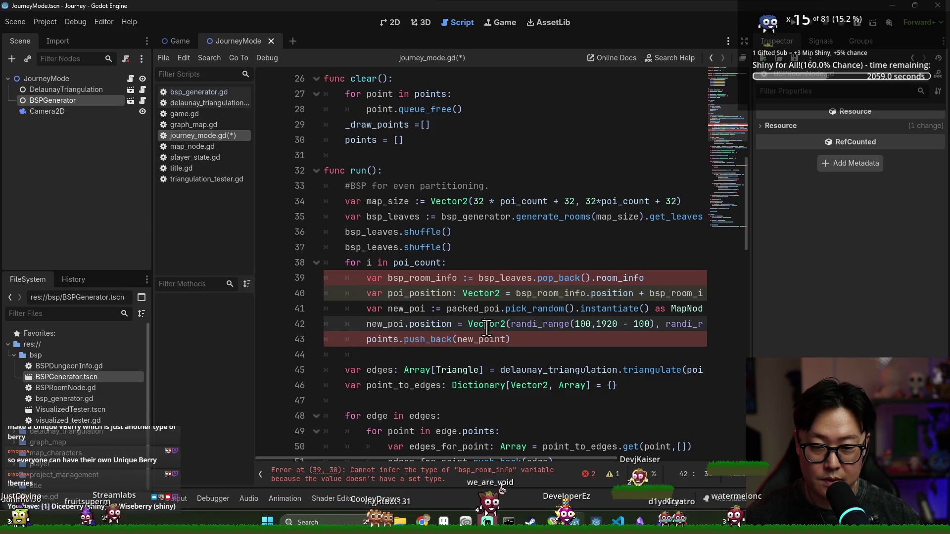
{"action": "key", "text": "shift+End"}
{"action": "key", "text": "BackSpace"}
{"action": "type", "text": "poi_position"}
- Follow the error to line 39 and open room_info's definition in BSPRoomNode.gd
{"action": "left_click", "coordinate": [445, 471]}
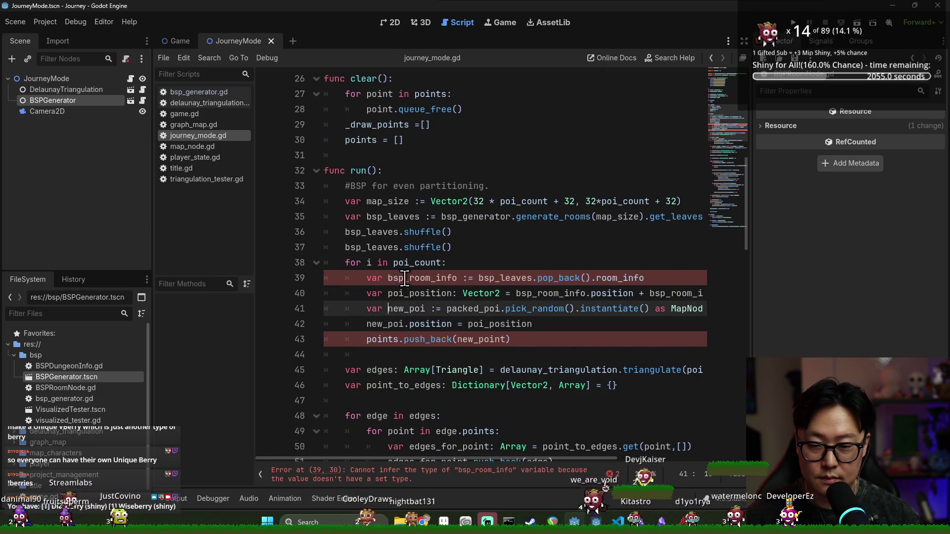
{"action": "left_click", "coordinate": [535, 479]}
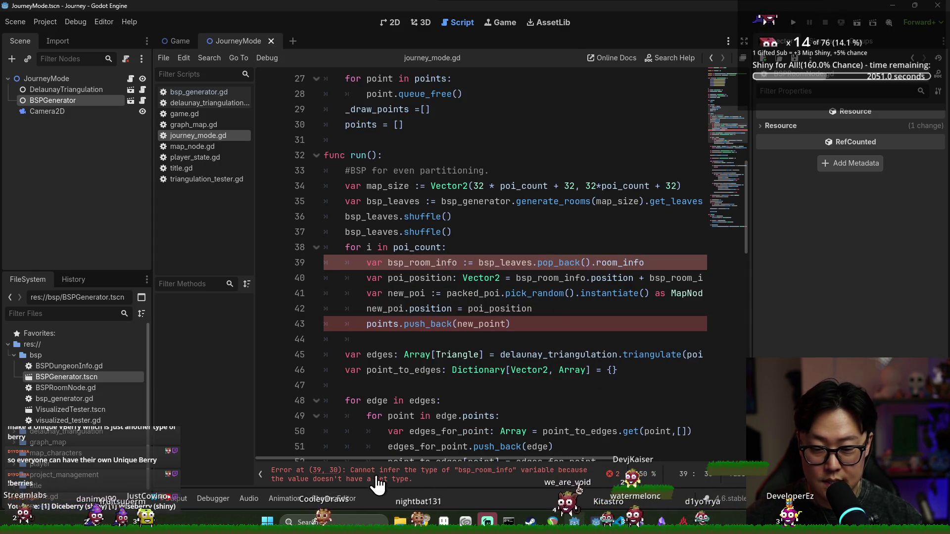
{"action": "left_click", "coordinate": [619, 263], "text": "ctrl"}
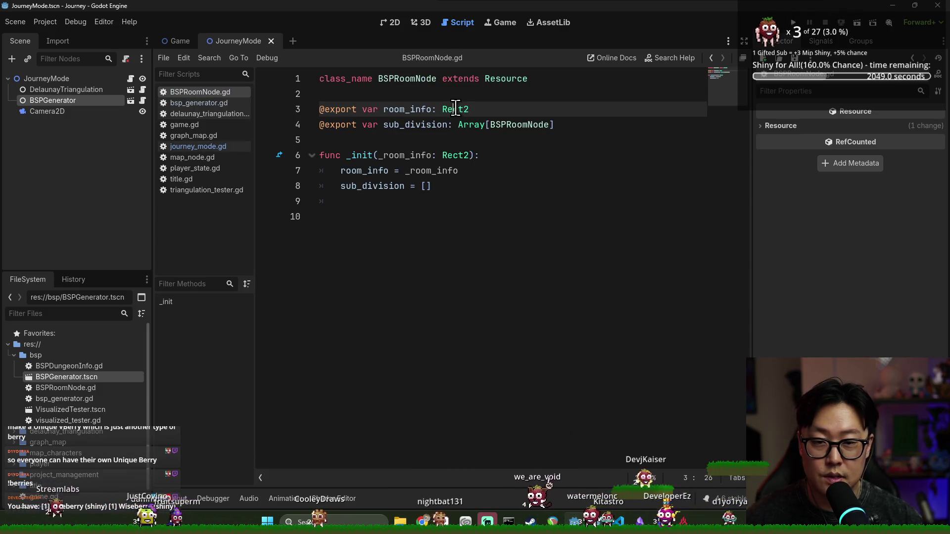
- Close BSPRoomNode.gd, type bsp_room_info as Rect2, and save
{"action": "key", "text": "ctrl+w"}
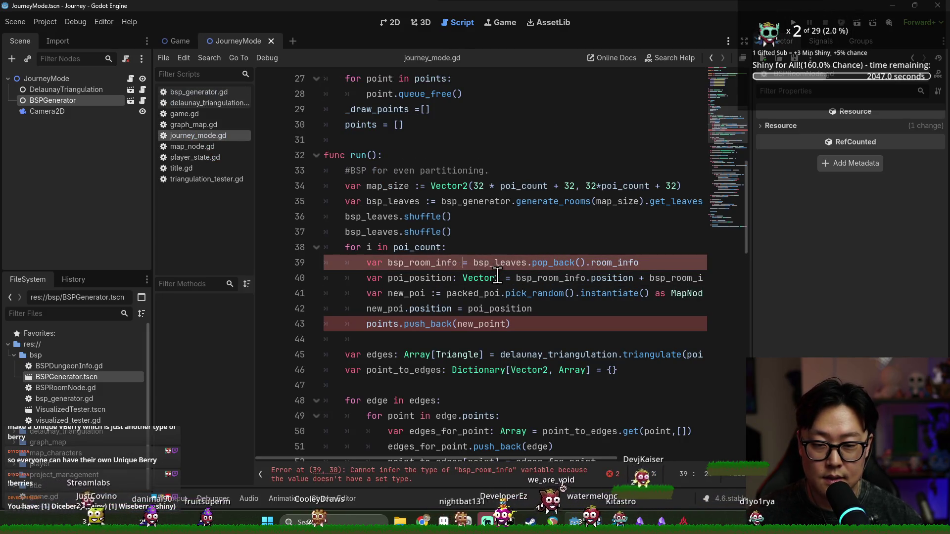
{"action": "type", "text": ": Rect"}
{"action": "key", "text": "Return"}
{"action": "key", "text": "ctrl+s"}
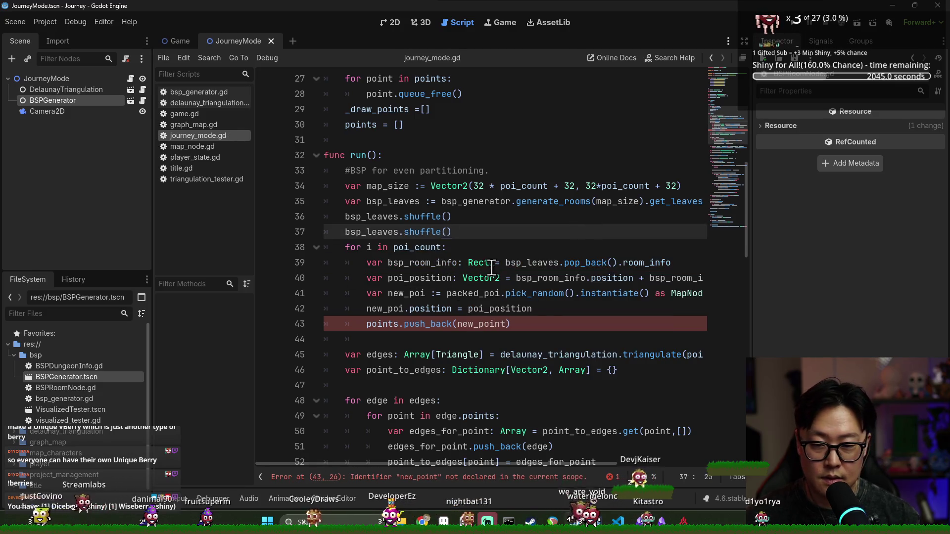
- Review the bsp_room_info, new_poi, position and points lines in the run() loop
{"action": "left_click", "coordinate": [517, 297]}
{"action": "double_click", "coordinate": [423, 263]}
{"action": "scroll", "coordinate": [424, 262], "scroll_direction": "down", "scroll_amount": 2}
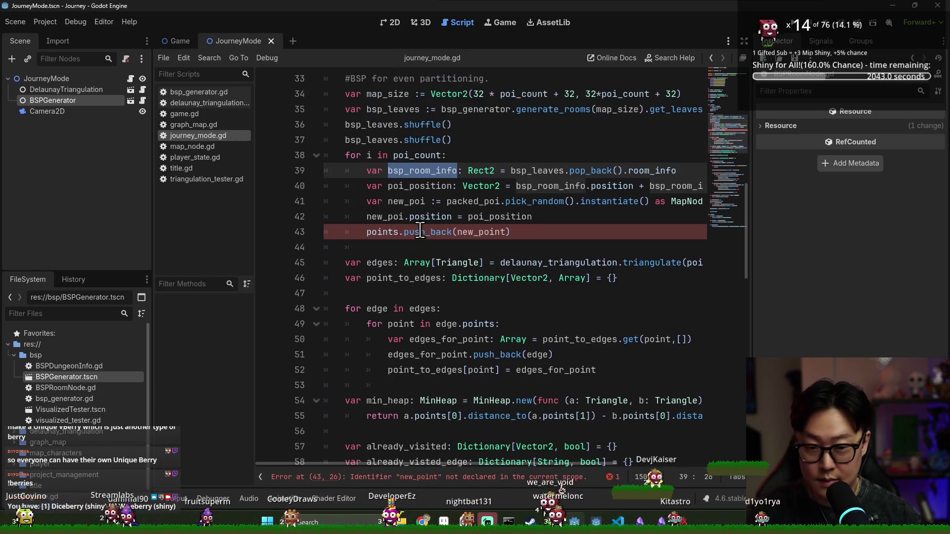
{"action": "double_click", "coordinate": [429, 216]}
{"action": "double_click", "coordinate": [391, 216]}
{"action": "left_click", "coordinate": [391, 217], "text": "ctrl"}
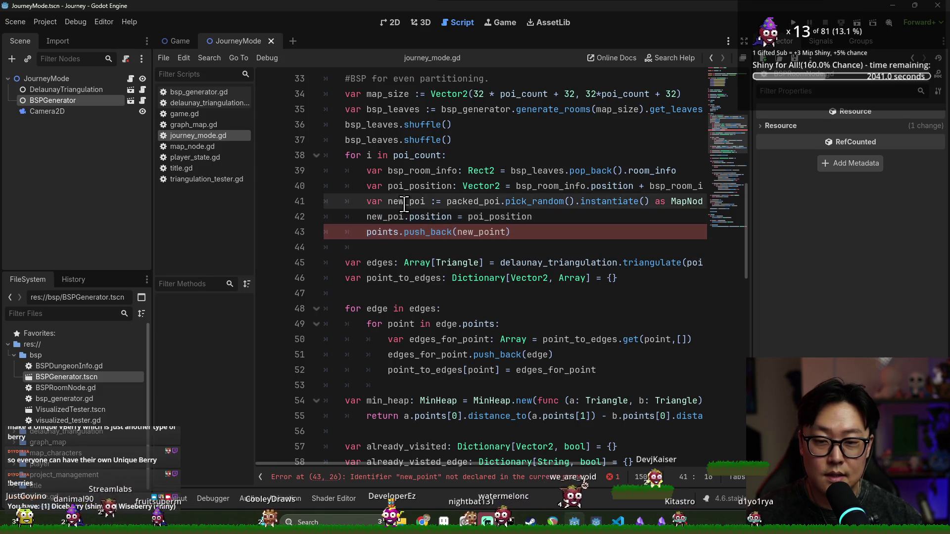
{"action": "double_click", "coordinate": [381, 231]}
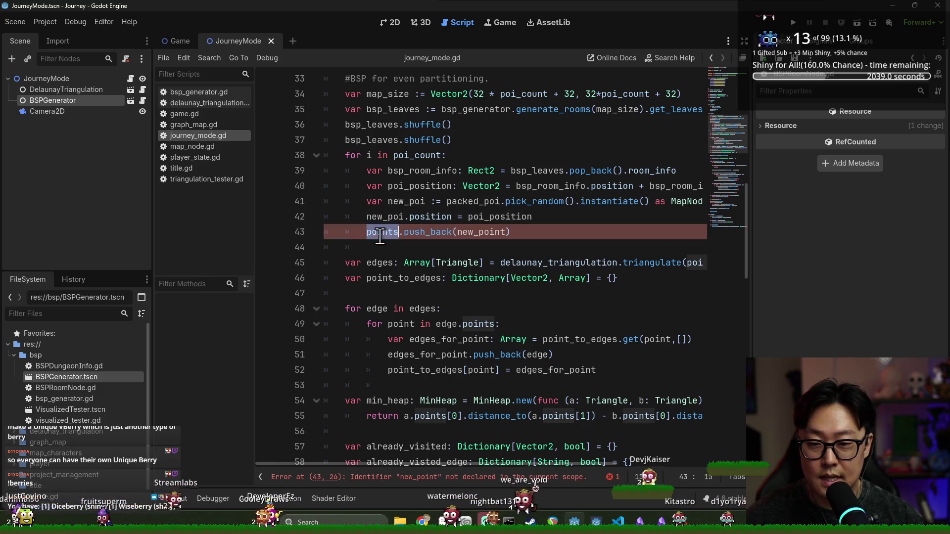
- Scroll through run() and select the first 32 padding in the map_size line
{"action": "scroll", "coordinate": [506, 281], "scroll_direction": "up", "scroll_amount": 3}
{"action": "scroll", "coordinate": [506, 281], "scroll_direction": "up", "scroll_amount": 4}
{"action": "scroll", "coordinate": [454, 234], "scroll_direction": "down", "scroll_amount": 3}
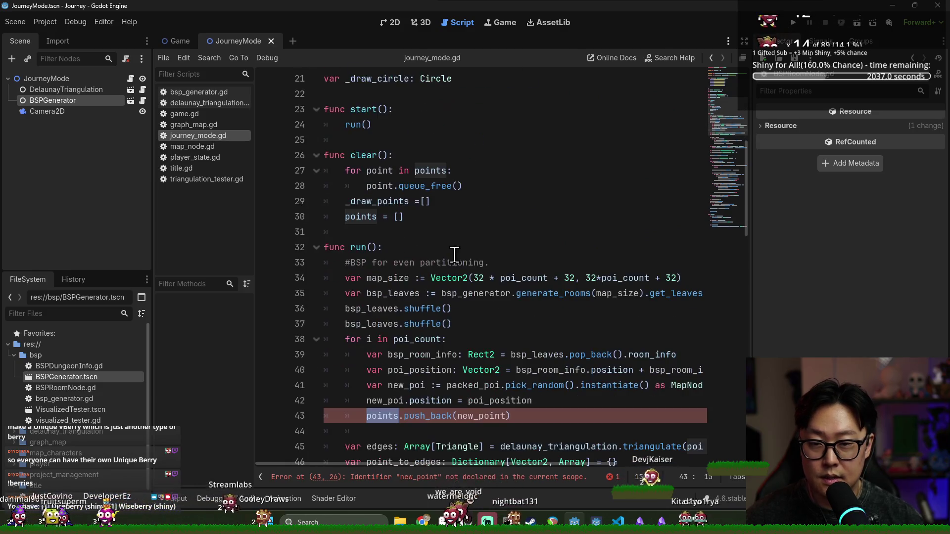
{"action": "double_click", "coordinate": [405, 385]}
{"action": "scroll", "coordinate": [460, 376], "scroll_direction": "up", "scroll_amount": 1}
{"action": "scroll", "coordinate": [465, 380], "scroll_direction": "down", "scroll_amount": 2}
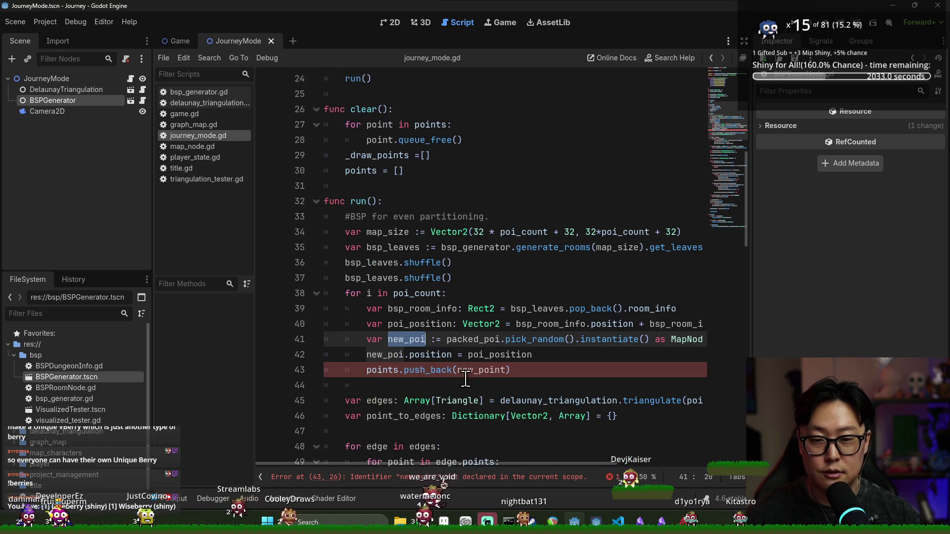
{"action": "scroll", "coordinate": [445, 258], "scroll_direction": "up", "scroll_amount": 6}
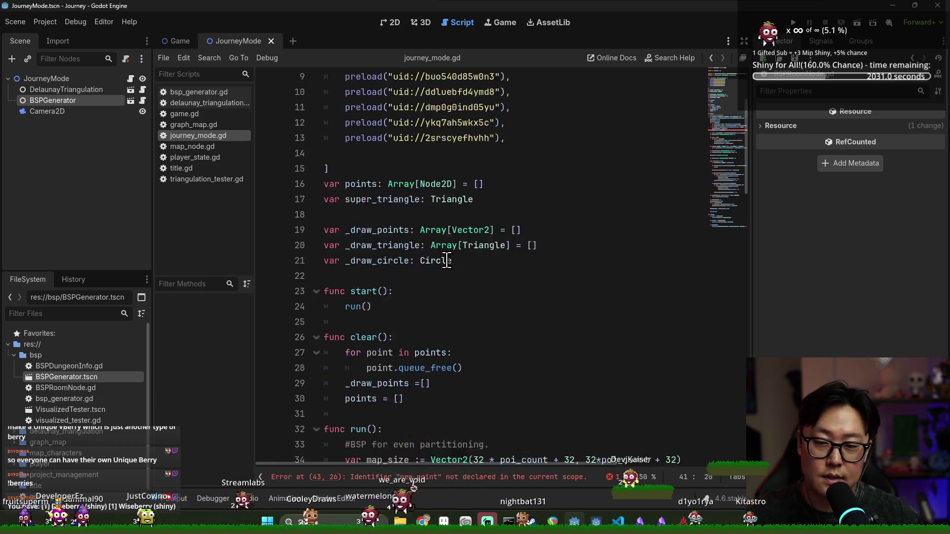
{"action": "scroll", "coordinate": [445, 222], "scroll_direction": "down", "scroll_amount": 4}
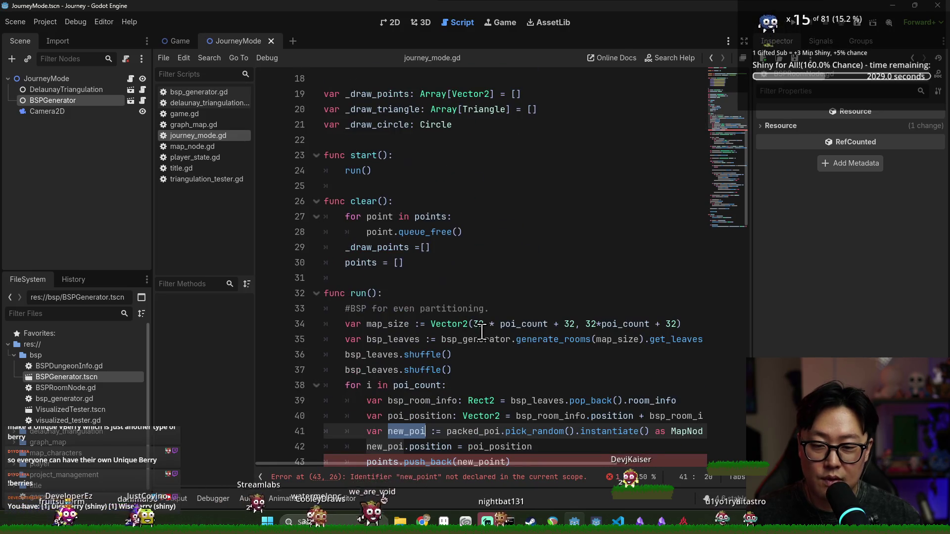
{"action": "double_click", "coordinate": [503, 324]}
{"action": "left_click", "coordinate": [575, 325]}
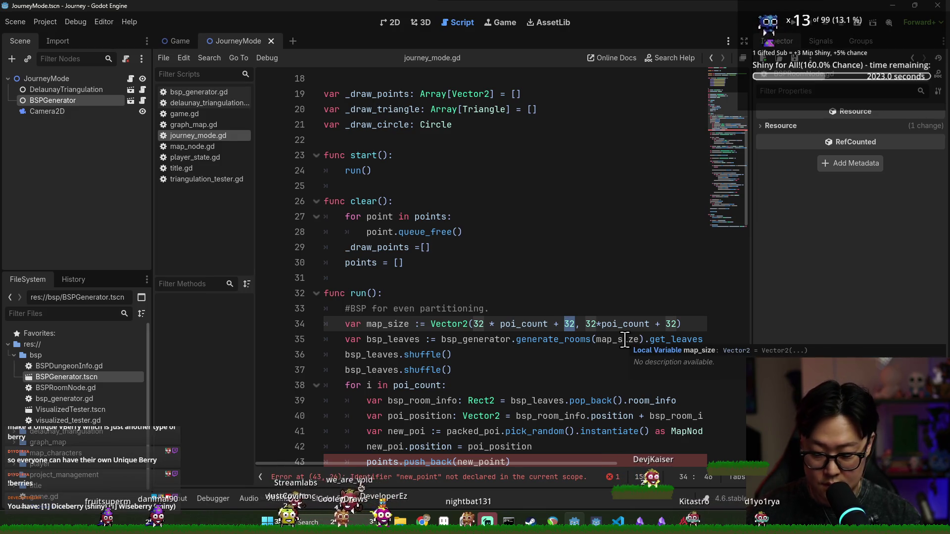
- Change both 32 paddings in map_size to 256 and save
{"action": "type", "text": "25"}
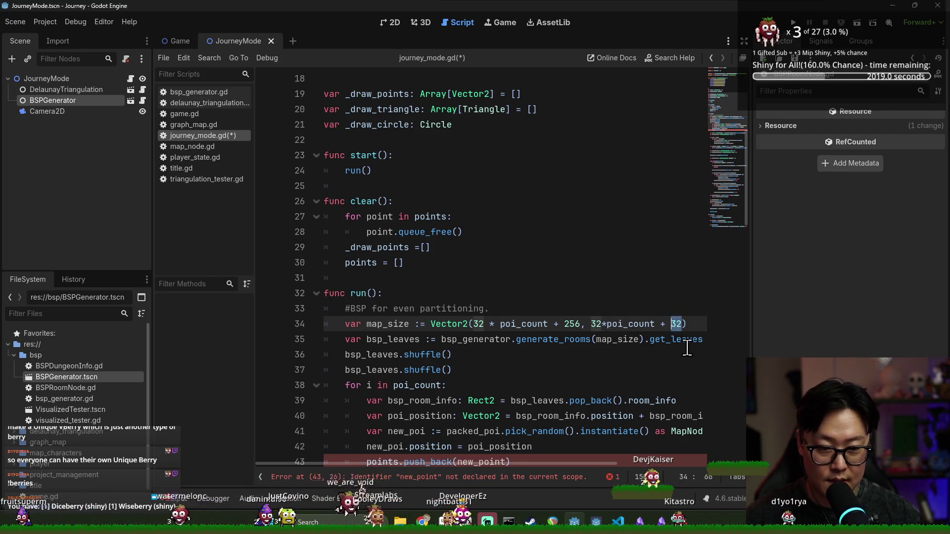
{"action": "type", "text": "6"}
{"action": "key", "text": "Up"}
{"action": "key", "text": "Up"}
{"action": "key", "text": "Up"}
{"action": "key", "text": "ctrl+s"}
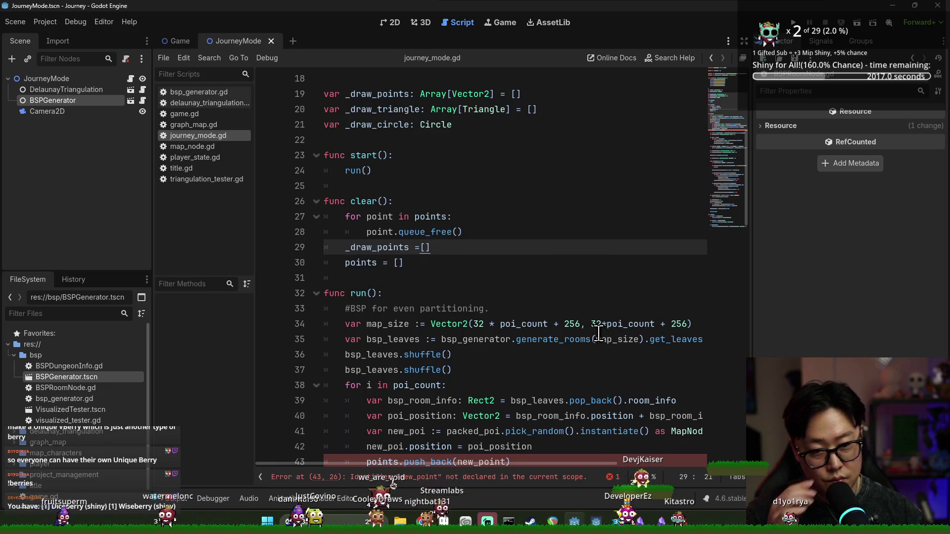
{"action": "scroll", "coordinate": [552, 333], "scroll_direction": "down", "scroll_amount": 4}
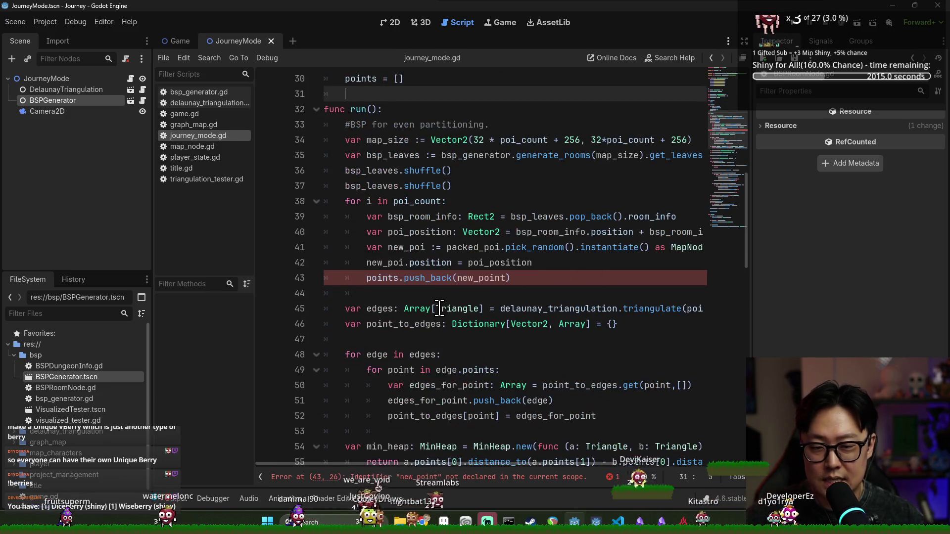
{"action": "left_click", "coordinate": [380, 278]}
{"action": "double_click", "coordinate": [380, 278]}
{"action": "scroll", "coordinate": [435, 297], "scroll_direction": "up", "scroll_amount": 8}
{"action": "key", "text": "ctrl+s"}
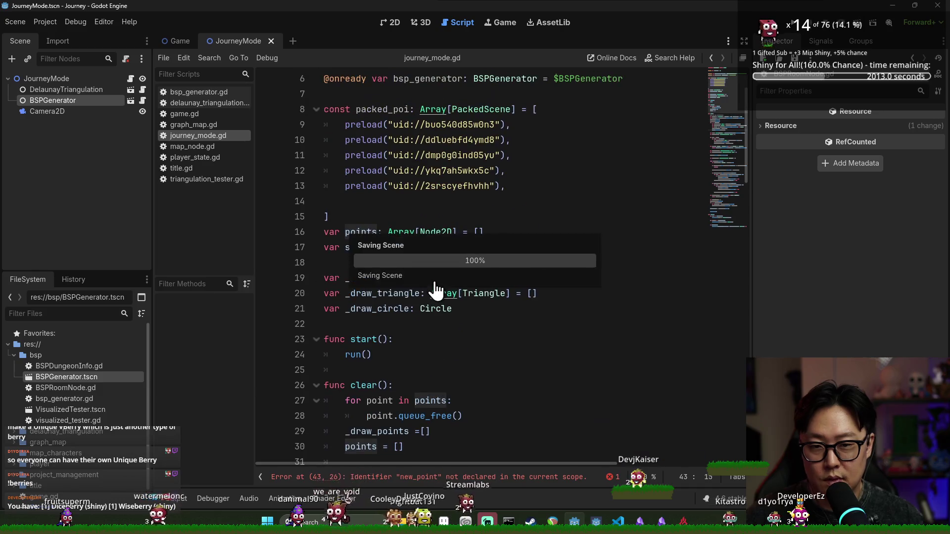
- Inspect the Node2D type on line 16 and the new_poi instantiate/pick_random line 41
{"action": "double_click", "coordinate": [425, 227]}
{"action": "scroll", "coordinate": [539, 309], "scroll_direction": "down", "scroll_amount": 7}
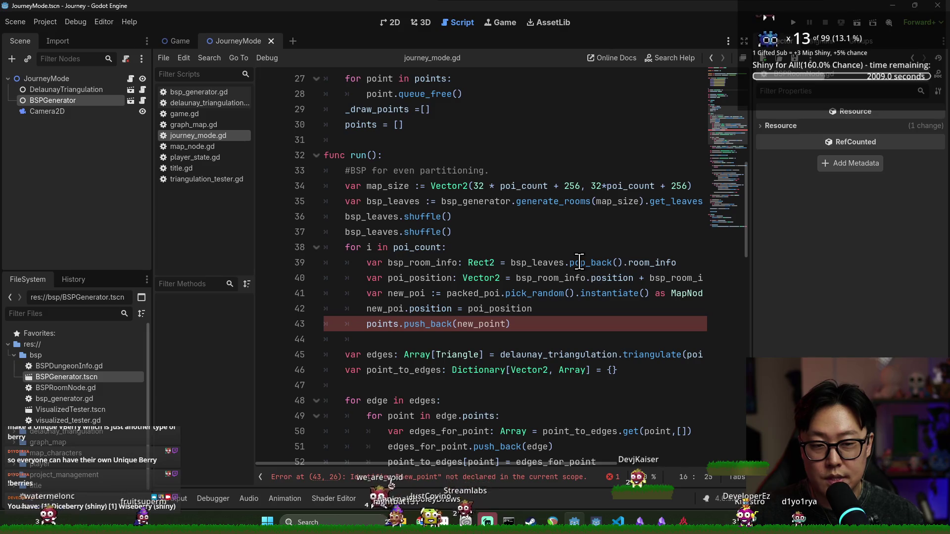
{"action": "double_click", "coordinate": [610, 293]}
{"action": "double_click", "coordinate": [406, 293]}
{"action": "left_click", "coordinate": [526, 293]}
{"action": "double_click", "coordinate": [526, 293]}
{"action": "scroll", "coordinate": [532, 282], "scroll_direction": "up", "scroll_amount": 9}
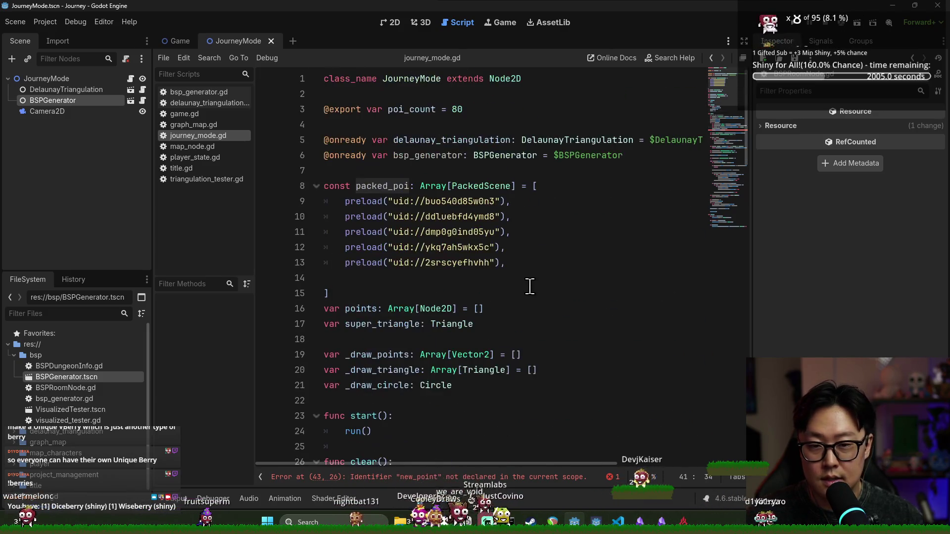
- Change line 16's points declaration from Array[Node2D] to Array[MapNode] and save
{"action": "scroll", "coordinate": [530, 282], "scroll_direction": "down", "scroll_amount": 4}
{"action": "scroll", "coordinate": [432, 169], "scroll_direction": "up", "scroll_amount": 1}
{"action": "double_click", "coordinate": [432, 171]}
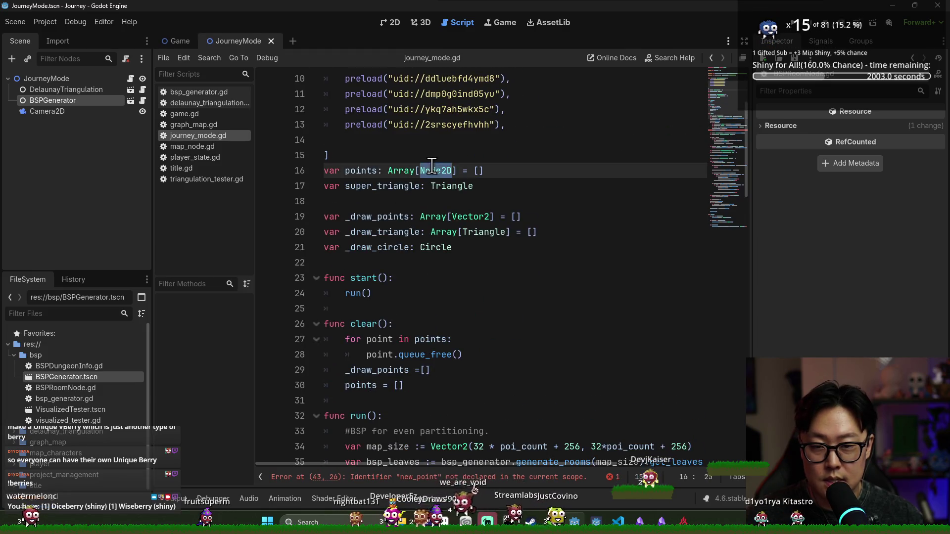
{"action": "type", "text": "Map"}
{"action": "key", "text": "Return"}
{"action": "left_click", "coordinate": [466, 110]}
{"action": "left_click", "coordinate": [361, 170]}
{"action": "double_click", "coordinate": [362, 170]}
{"action": "key", "text": "ctrl+s"}
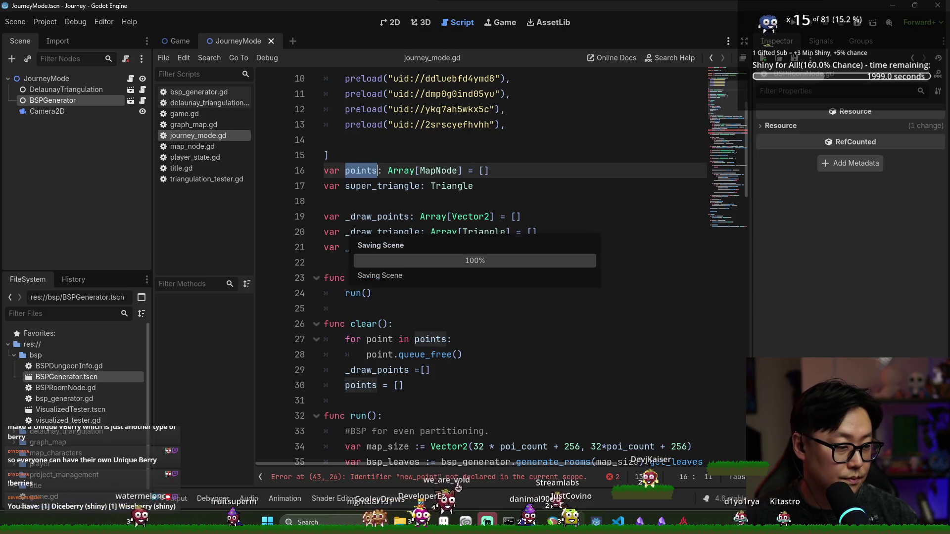
{"action": "scroll", "coordinate": [750, 350], "scroll_direction": "down", "scroll_amount": 2}
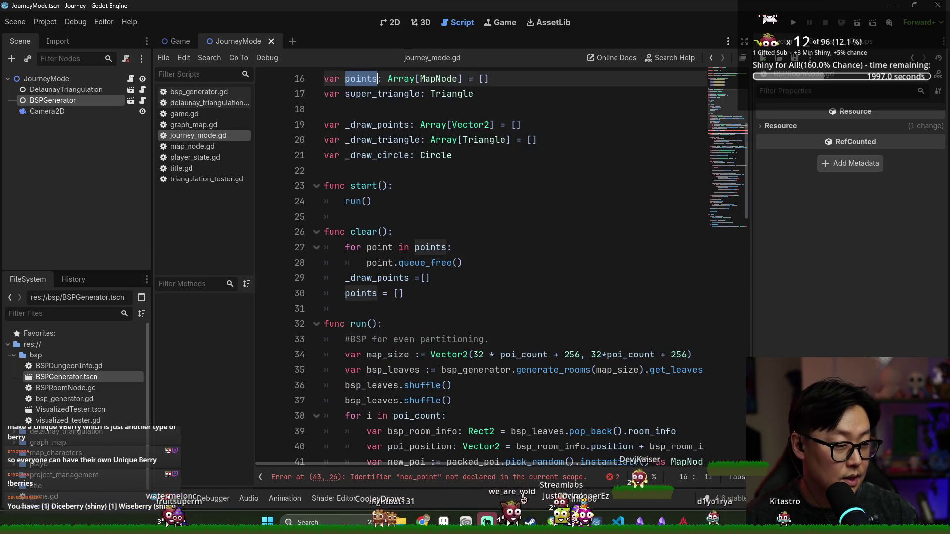
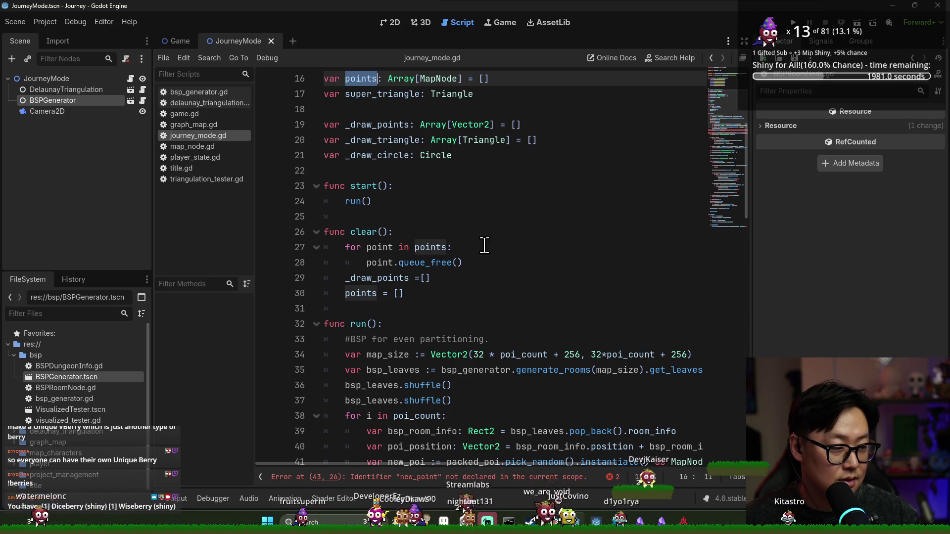
- Locate the points declaration and the loop freeing each point, saving the script
{"action": "scroll", "coordinate": [464, 201], "scroll_direction": "down", "scroll_amount": 3}
{"action": "key", "text": "ctrl+s"}
{"action": "left_click", "coordinate": [430, 155]}
{"action": "scroll", "coordinate": [424, 220], "scroll_direction": "up", "scroll_amount": 5}
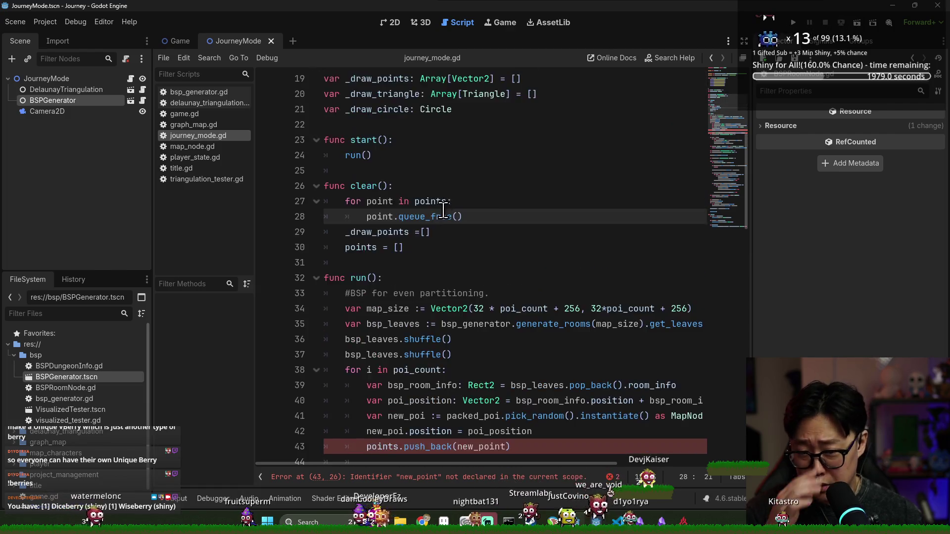
{"action": "double_click", "coordinate": [365, 128]}
{"action": "scroll", "coordinate": [436, 258], "scroll_direction": "down", "scroll_amount": 5}
{"action": "scroll", "coordinate": [407, 230], "scroll_direction": "up", "scroll_amount": 5}
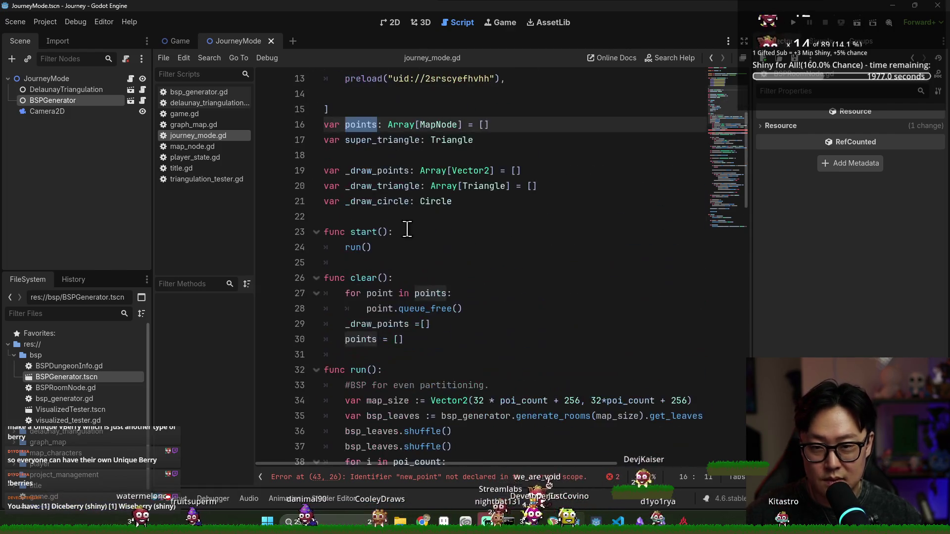
{"action": "key", "text": "ctrl+s"}
- Rename the points array to pois and save journey_mode.gd
{"action": "scroll", "coordinate": [465, 278], "scroll_direction": "down", "scroll_amount": 4}
{"action": "left_click", "coordinate": [385, 357]}
{"action": "type", "text": "s"}
{"action": "scroll", "coordinate": [466, 286], "scroll_direction": "down", "scroll_amount": 1}
{"action": "key", "text": "ctrl+s"}
- Add blank lines and a comment on generating random POIs in BSP leaves above the POI loop
{"action": "double_click", "coordinate": [417, 232]}
{"action": "scroll", "coordinate": [480, 216], "scroll_direction": "down", "scroll_amount": 2}
{"action": "scroll", "coordinate": [479, 216], "scroll_direction": "up", "scroll_amount": 2}
{"action": "left_click", "coordinate": [470, 217]}
{"action": "key", "text": "Return"}
{"action": "key", "text": "Return"}
{"action": "type", "text": "# Generate random POIs fitting into one of the BSP leaves."}
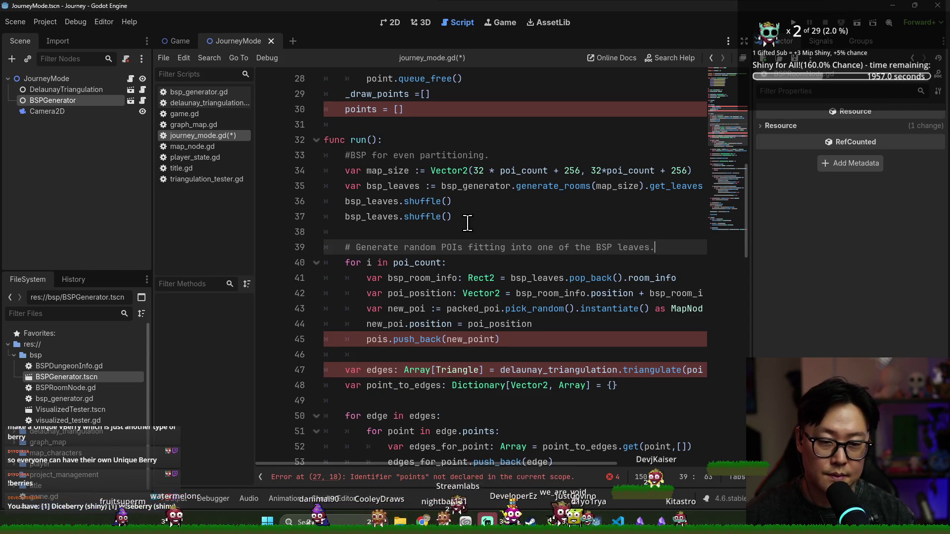
{"action": "scroll", "coordinate": [435, 218], "scroll_direction": "down", "scroll_amount": 4}
- Make the POI loop's push_back call append new_poi instead of new_point
{"action": "left_click", "coordinate": [410, 211]}
{"action": "key", "text": "ctrl+z"}
{"action": "scroll", "coordinate": [391, 211], "scroll_direction": "up", "scroll_amount": 10}
{"action": "double_click", "coordinate": [357, 170]}
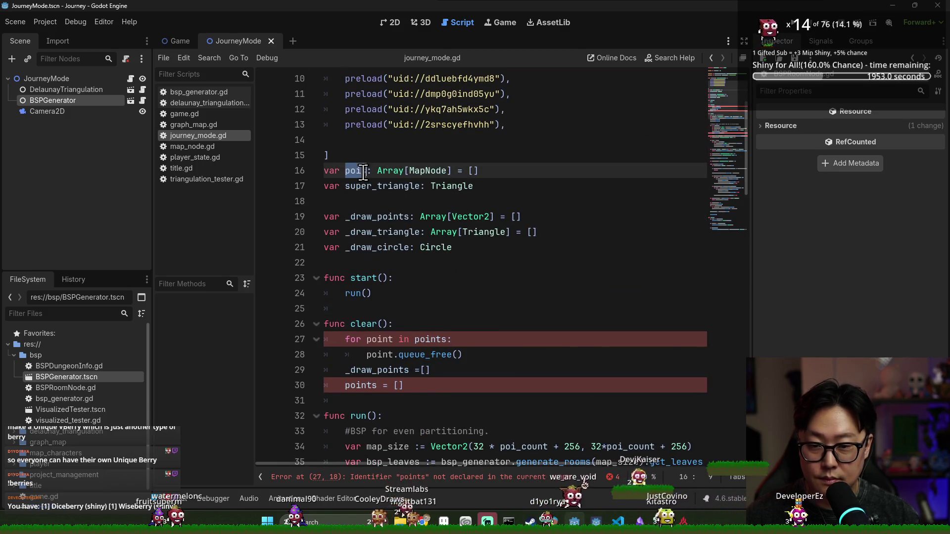
{"action": "scroll", "coordinate": [411, 316], "scroll_direction": "down", "scroll_amount": 6}
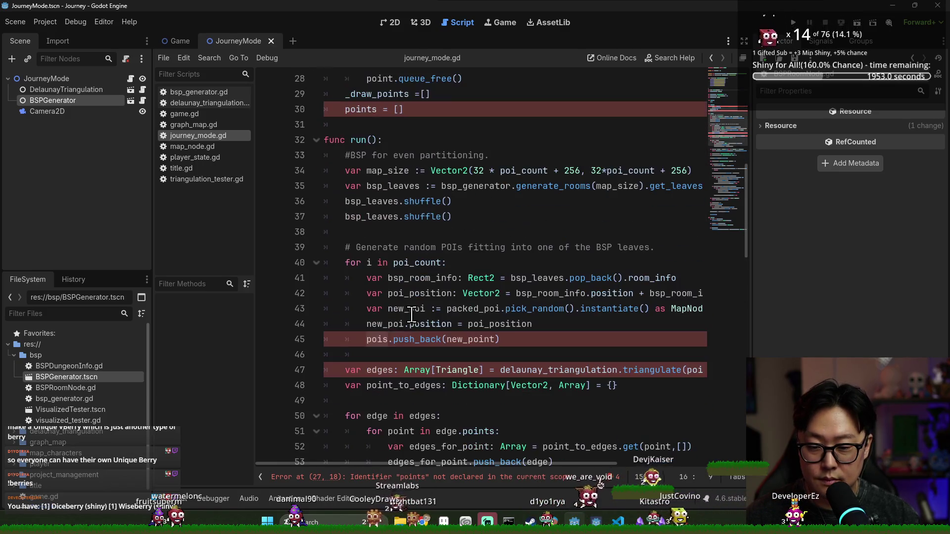
{"action": "left_click", "coordinate": [474, 341]}
{"action": "key", "text": "ctrl+z"}
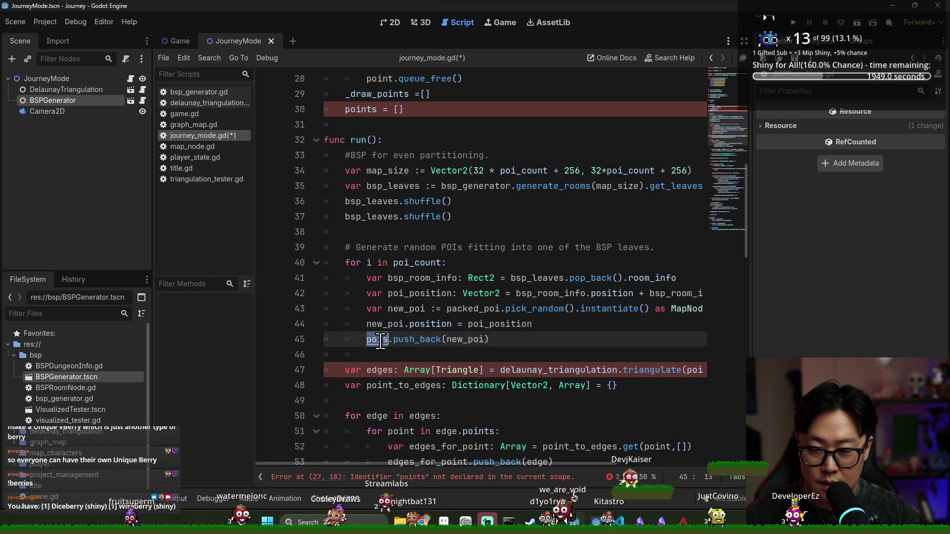
{"action": "scroll", "coordinate": [426, 287], "scroll_direction": "down", "scroll_amount": 3}
- Inspect the edges triangulation line and the delaunay_triangulation reference behind the reported error
{"action": "left_click", "coordinate": [377, 236]}
{"action": "double_click", "coordinate": [378, 236]}
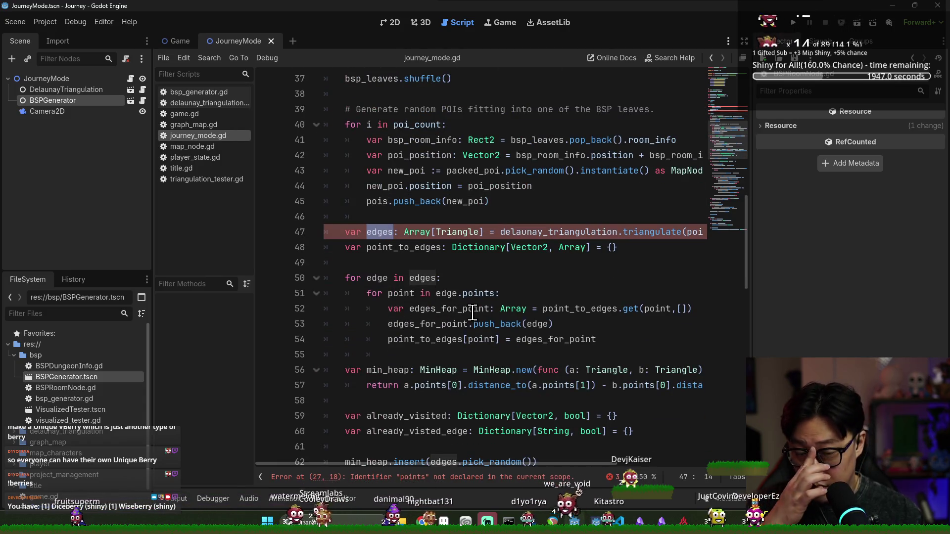
{"action": "scroll", "coordinate": [411, 240], "scroll_direction": "up", "scroll_amount": 1}
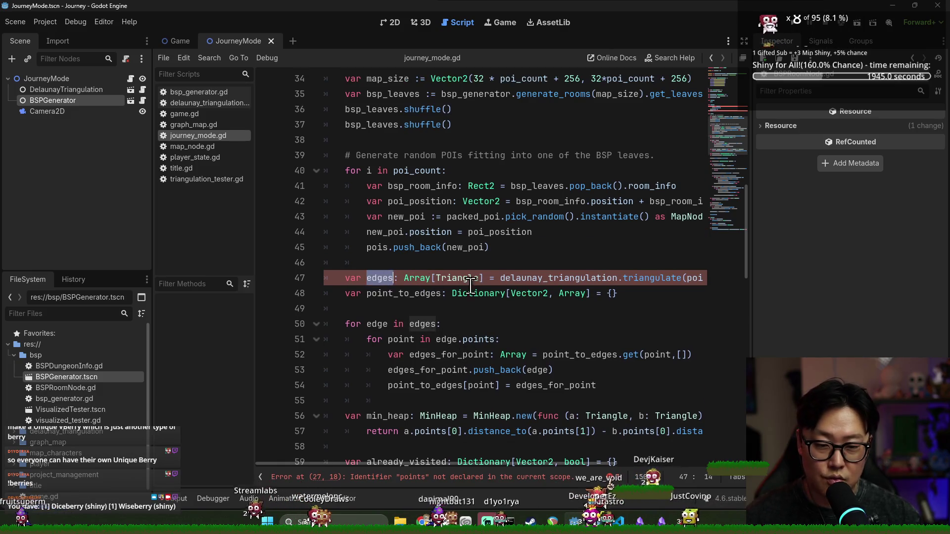
{"action": "double_click", "coordinate": [568, 278]}
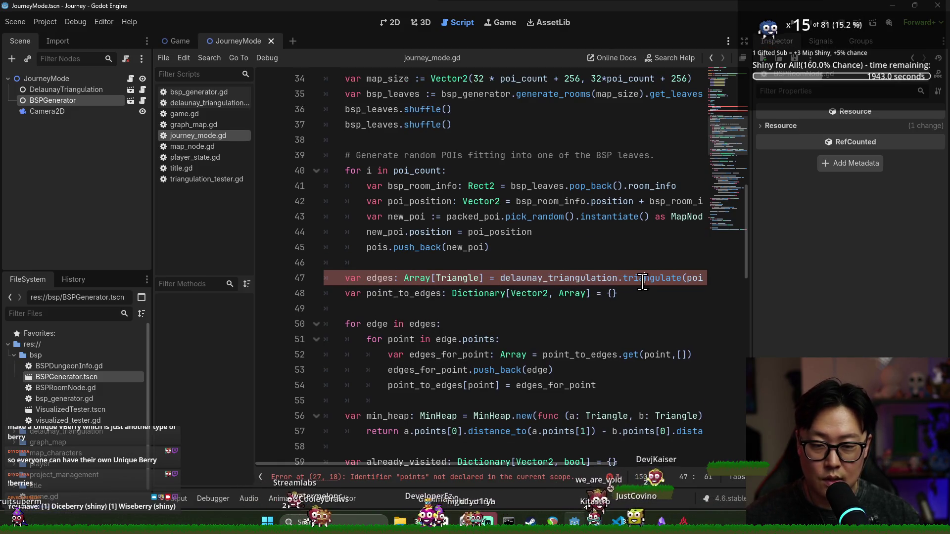
{"action": "left_click", "coordinate": [533, 478]}
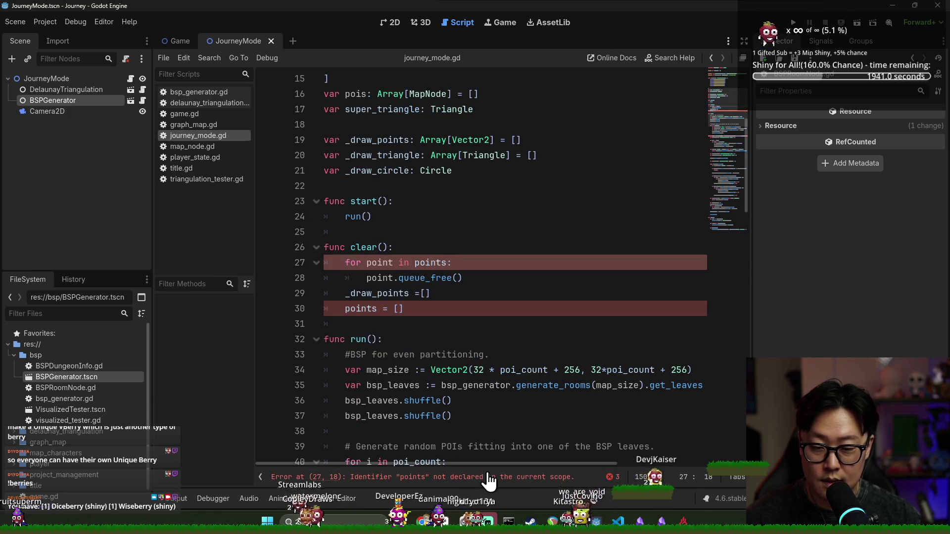
{"action": "scroll", "coordinate": [424, 360], "scroll_direction": "down", "scroll_amount": 6}
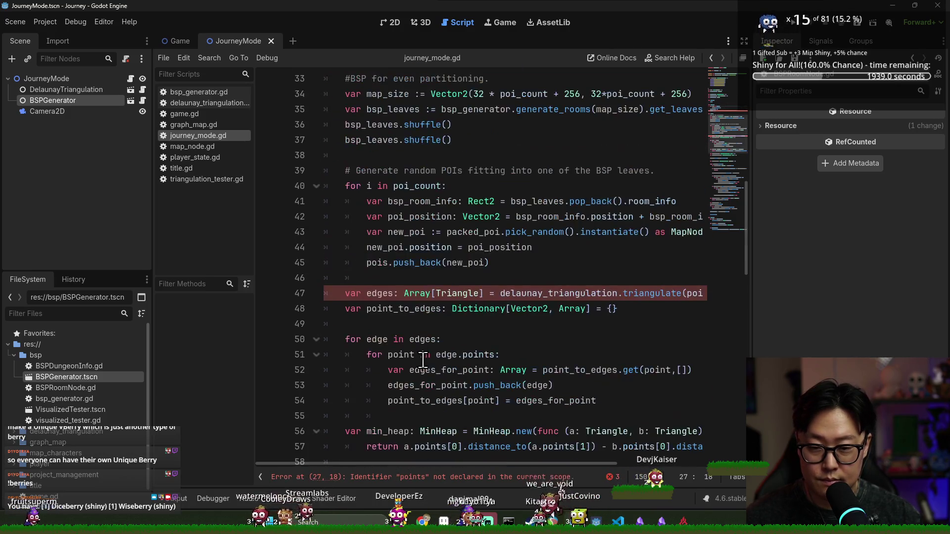
{"action": "double_click", "coordinate": [604, 293]}
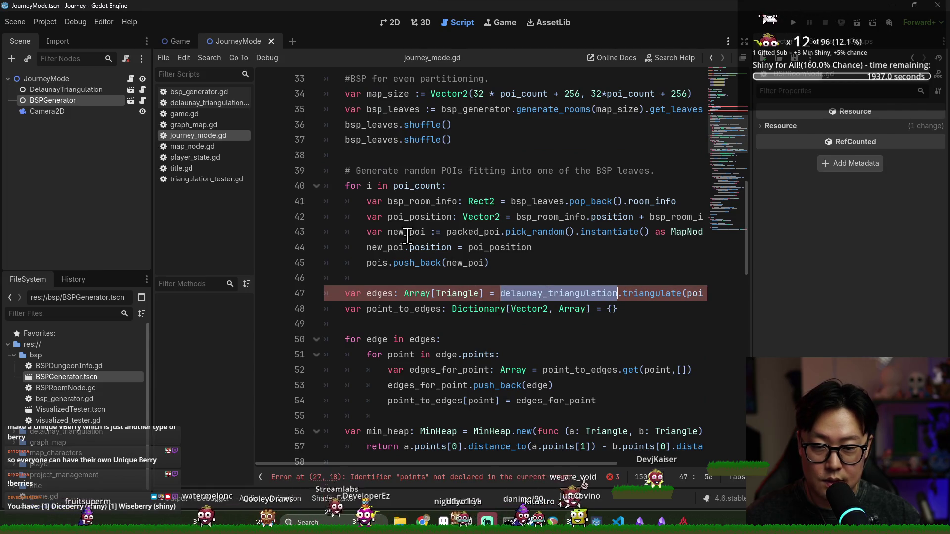
{"action": "double_click", "coordinate": [385, 248]}
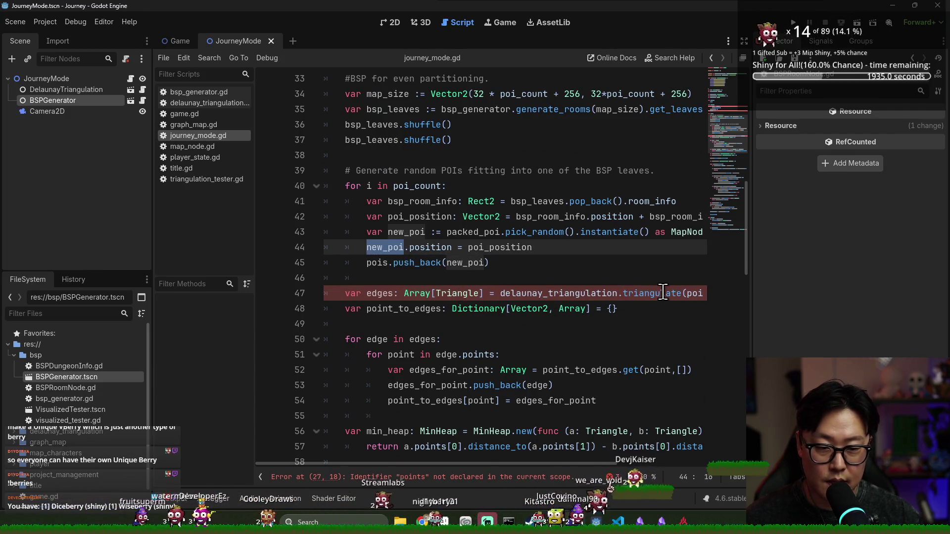
{"action": "left_click_drag", "start_coordinate": [562, 465], "coordinate": [598, 462]}
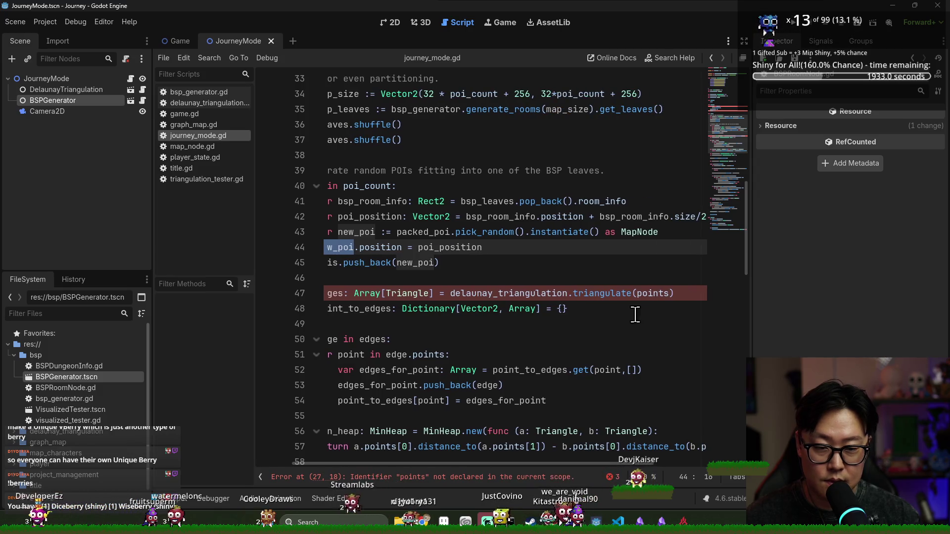
{"action": "double_click", "coordinate": [646, 293]}
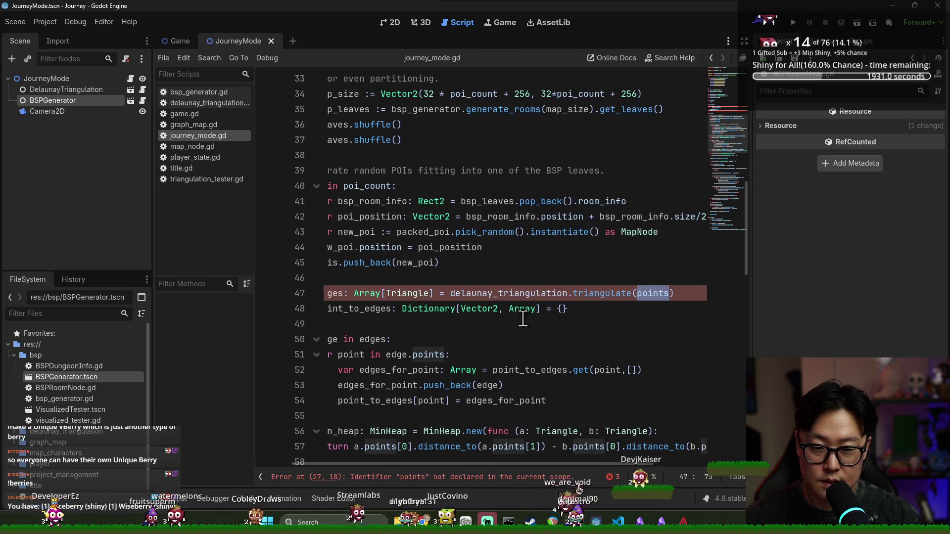
- Replace the points argument of triangulate with pois
{"action": "left_click", "coordinate": [350, 232]}
{"action": "double_click", "coordinate": [349, 231]}
{"action": "double_click", "coordinate": [340, 247]}
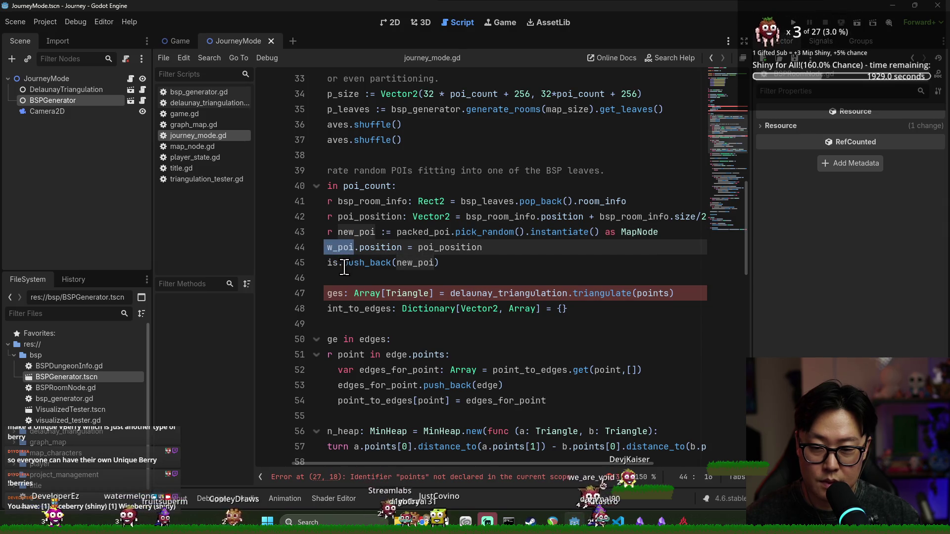
{"action": "double_click", "coordinate": [652, 294]}
{"action": "type", "text": "pois"}
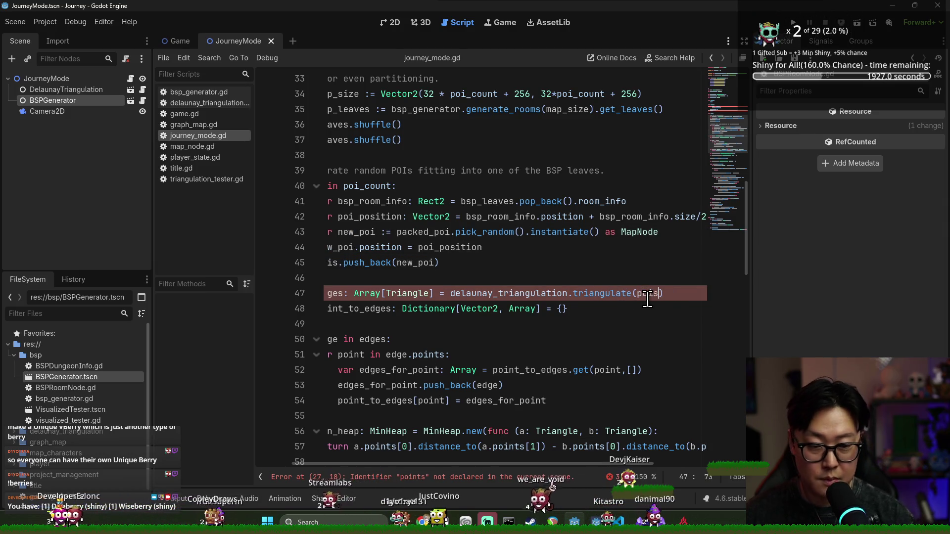
{"action": "key", "text": "Escape"}
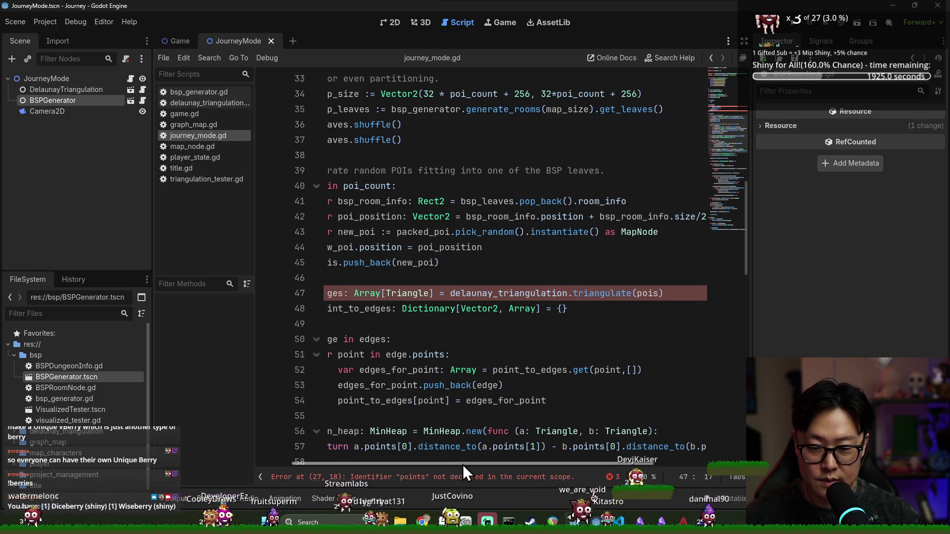
{"action": "left_click", "coordinate": [493, 327]}
- Check the triangulate signature in delaunay_triangulation.gd, close it, and save journey_mode.gd
{"action": "left_click", "coordinate": [652, 294], "text": "ctrl"}
{"action": "double_click", "coordinate": [497, 202]}
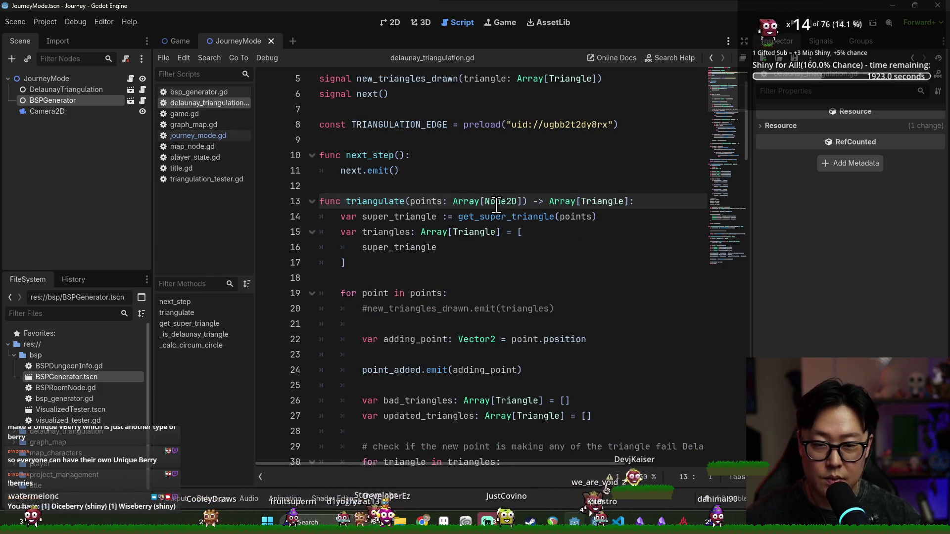
{"action": "key", "text": "ctrl+w"}
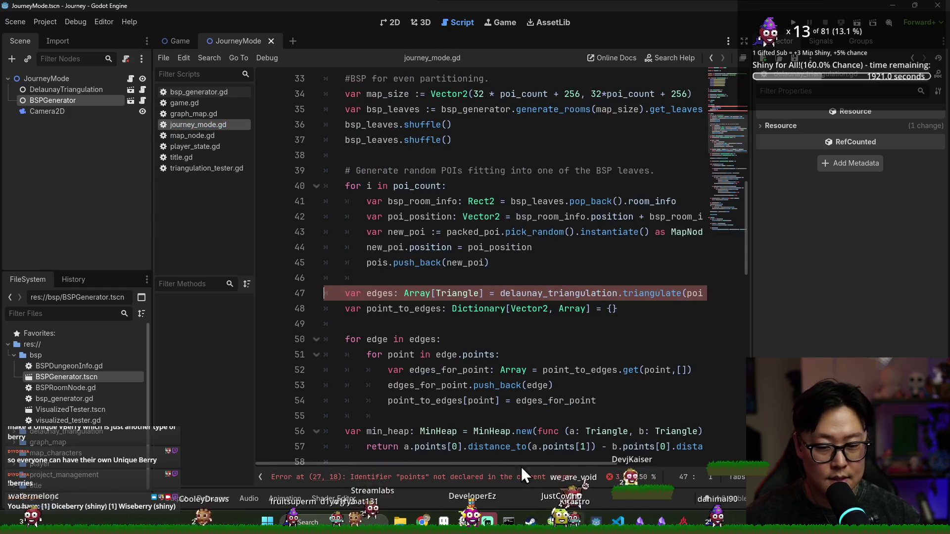
{"action": "scroll", "coordinate": [542, 465], "scroll_direction": "right", "scroll_amount": 2}
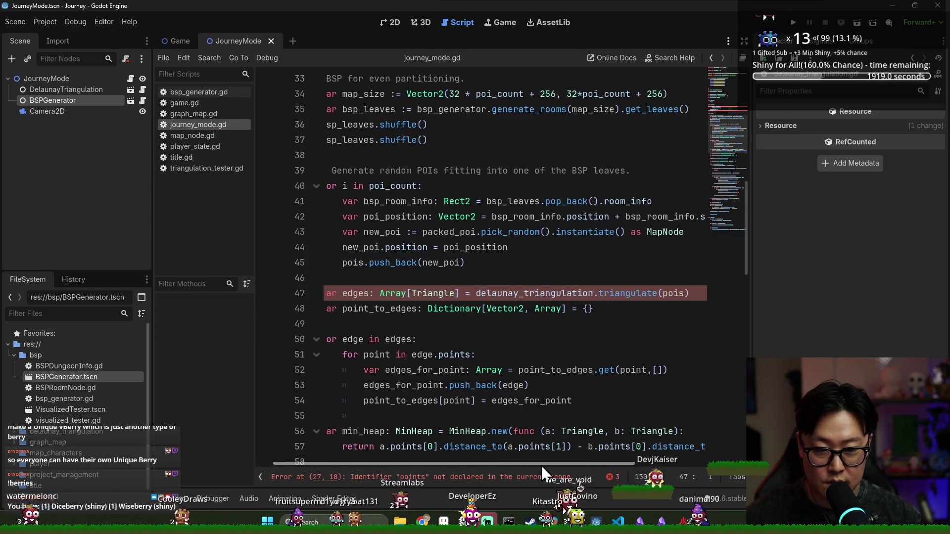
{"action": "left_click", "coordinate": [495, 476]}
{"action": "key", "text": "Down"}
{"action": "key", "text": "Down"}
{"action": "key", "text": "Down"}
{"action": "key", "text": "ctrl+s"}
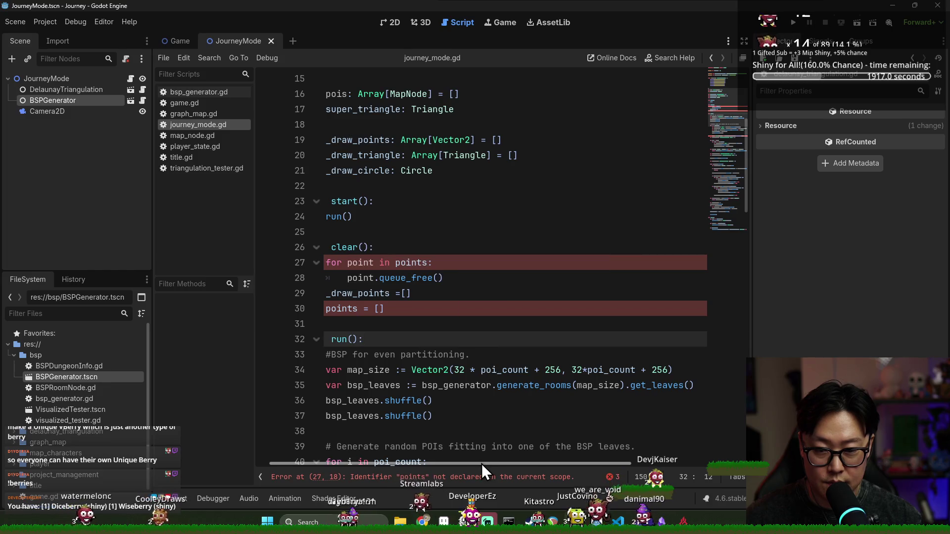
- Rework the clear() loop, typing new_poi over its points reference
{"action": "scroll", "coordinate": [352, 428], "scroll_direction": "down", "scroll_amount": 4}
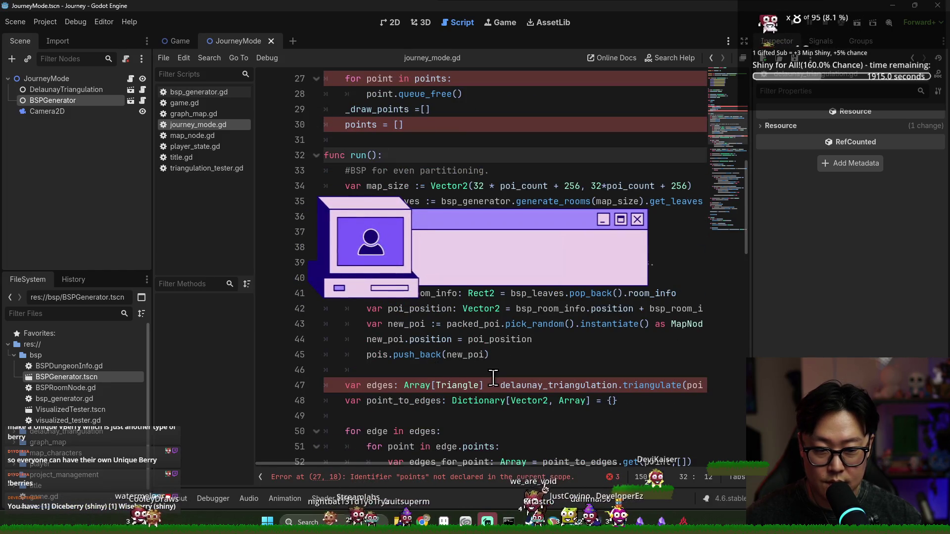
{"action": "scroll", "coordinate": [471, 331], "scroll_direction": "up", "scroll_amount": 2}
{"action": "left_click", "coordinate": [406, 217]}
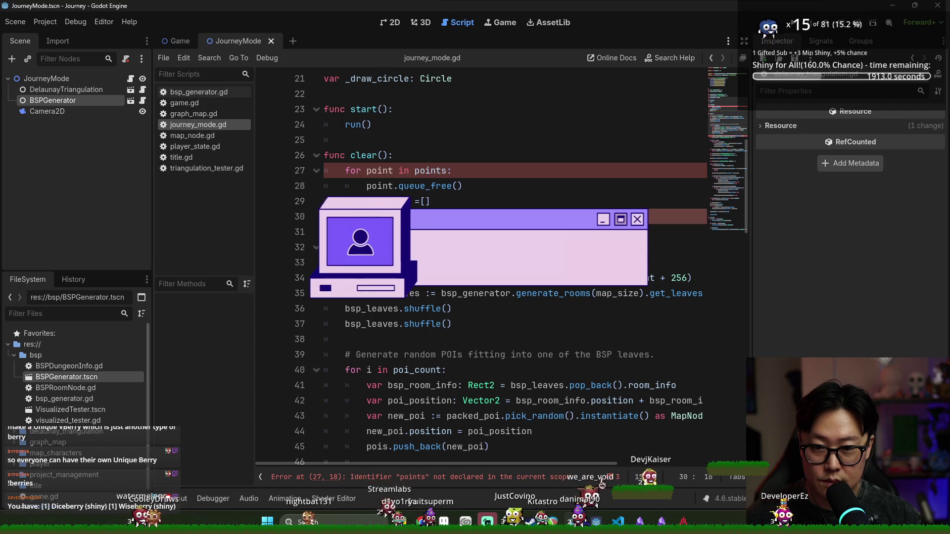
{"action": "double_click", "coordinate": [432, 171]}
{"action": "type", "text": "new_poi"}
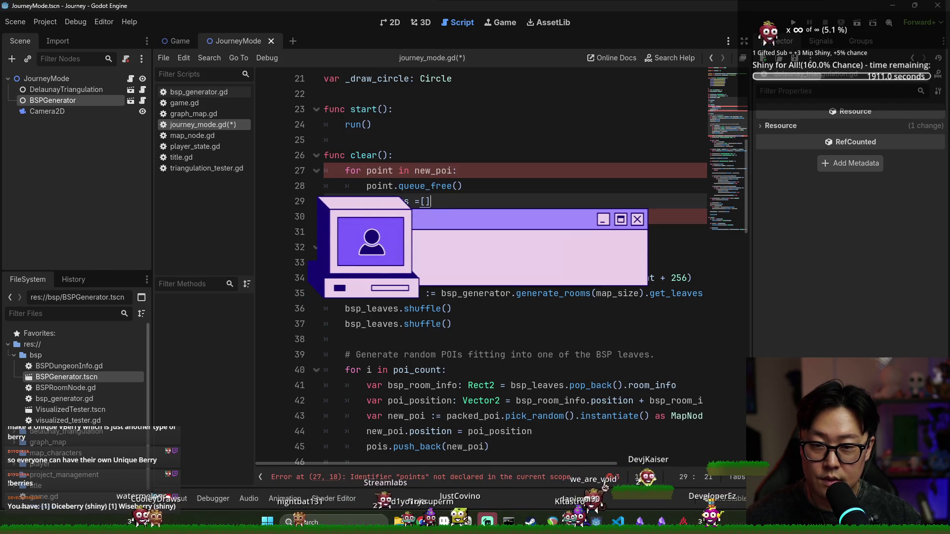
{"action": "left_click", "coordinate": [377, 186]}
{"action": "key", "text": "Right"}
{"action": "key", "text": "Right"}
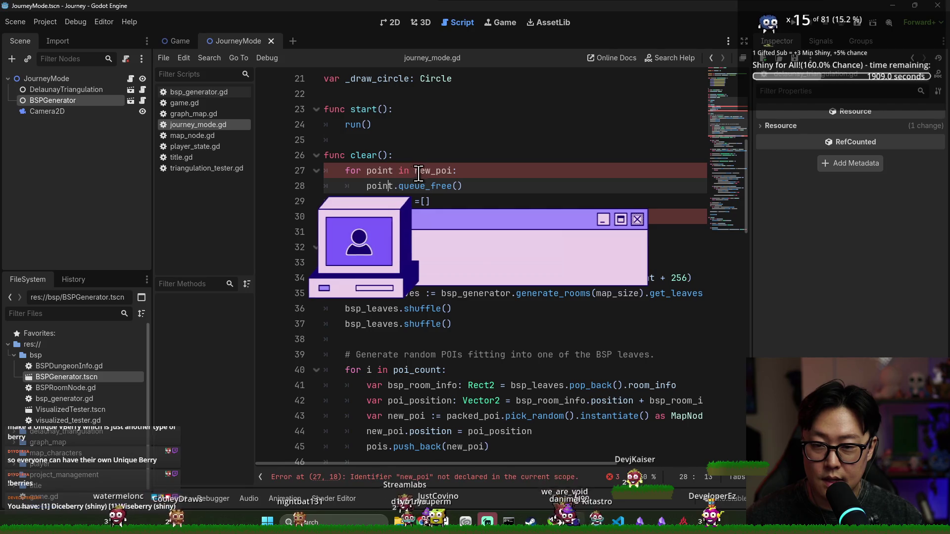
{"action": "key", "text": "Right"}
{"action": "key", "text": "Right"}
{"action": "key", "text": "Right"}
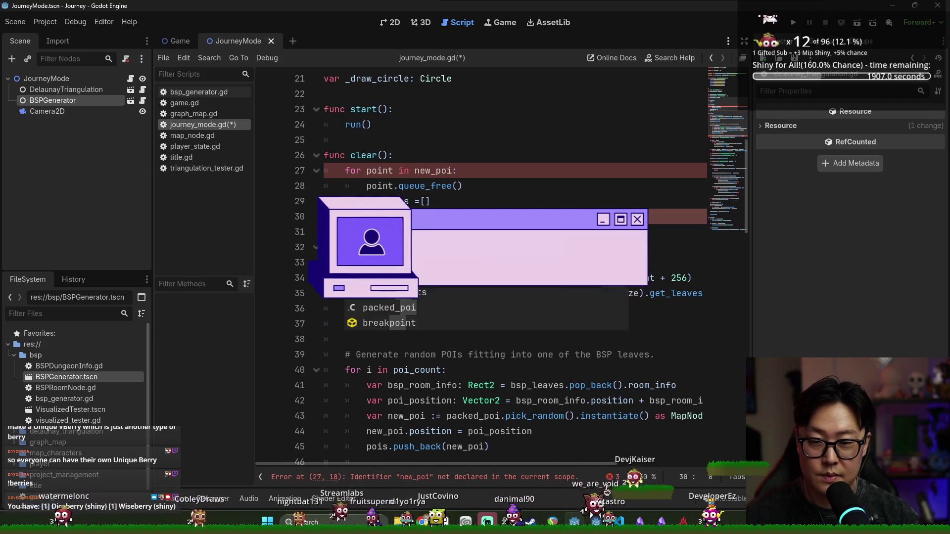
- Rename poi to pois on line 30
{"action": "left_click", "coordinate": [366, 217]}
{"action": "type", "text": "s = ["}
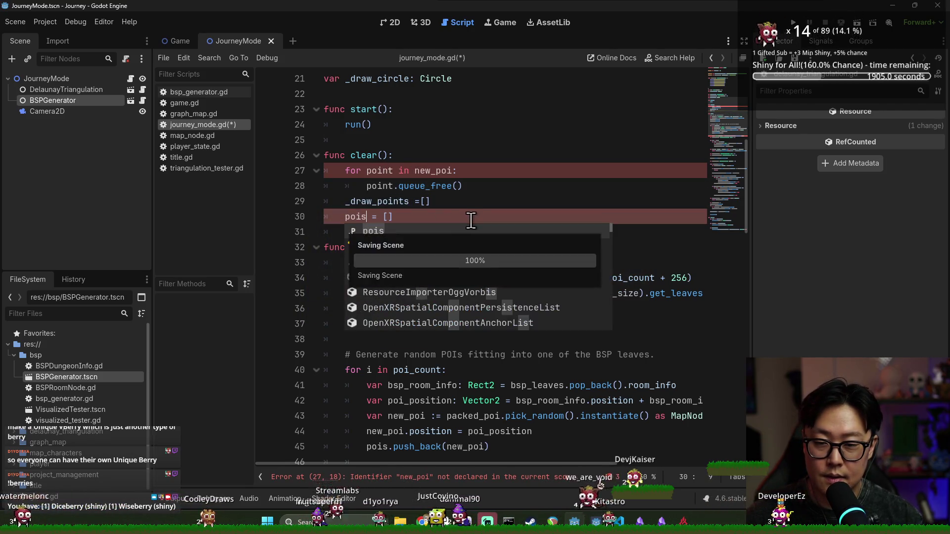
{"action": "left_click", "coordinate": [460, 203]}
{"action": "scroll", "coordinate": [459, 203], "scroll_direction": "down", "scroll_amount": 2}
{"action": "scroll", "coordinate": [445, 198], "scroll_direction": "up", "scroll_amount": 2}
- Make clear() free each point in pois and read the remaining triangulate type-mismatch error
{"action": "double_click", "coordinate": [382, 171]}
{"action": "left_click", "coordinate": [484, 478]}
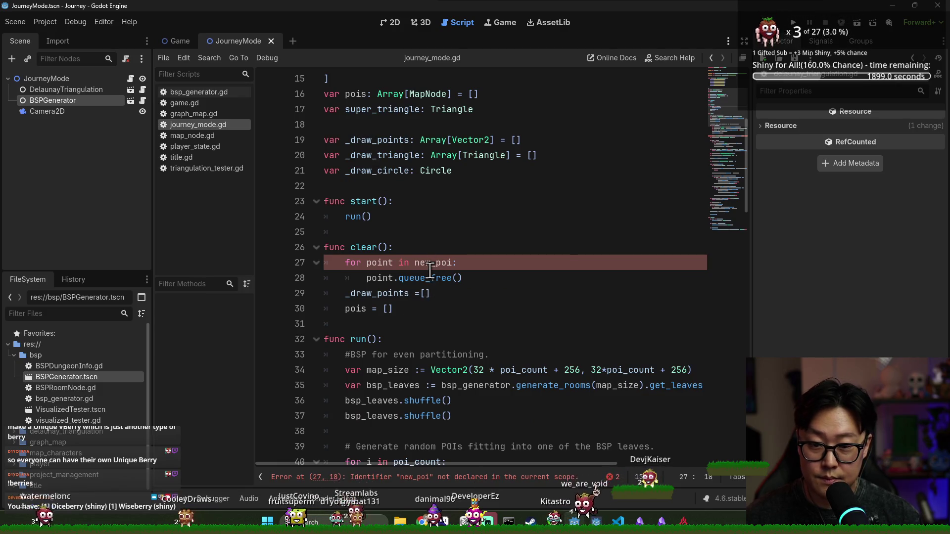
{"action": "type", "text": "ois"}
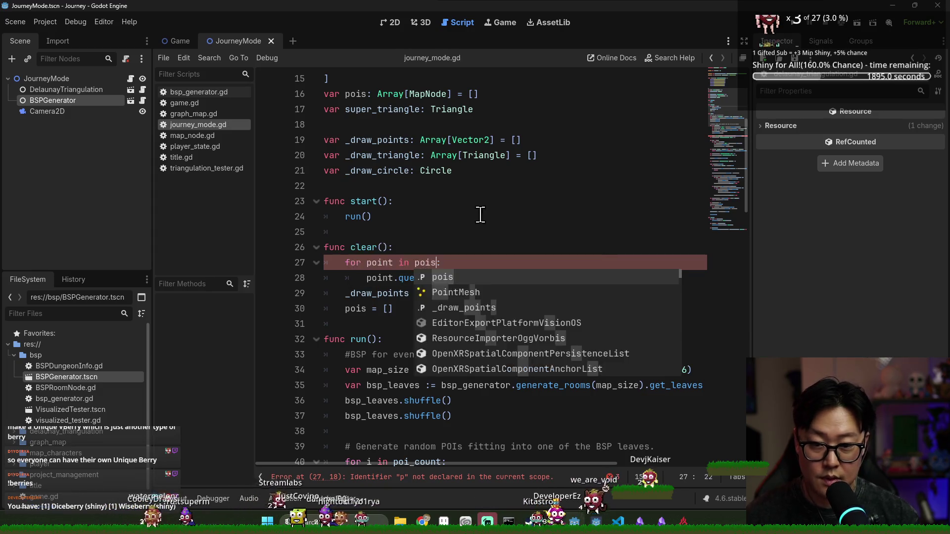
{"action": "scroll", "coordinate": [482, 228], "scroll_direction": "down", "scroll_amount": 3}
{"action": "scroll", "coordinate": [485, 275], "scroll_direction": "down", "scroll_amount": 2}
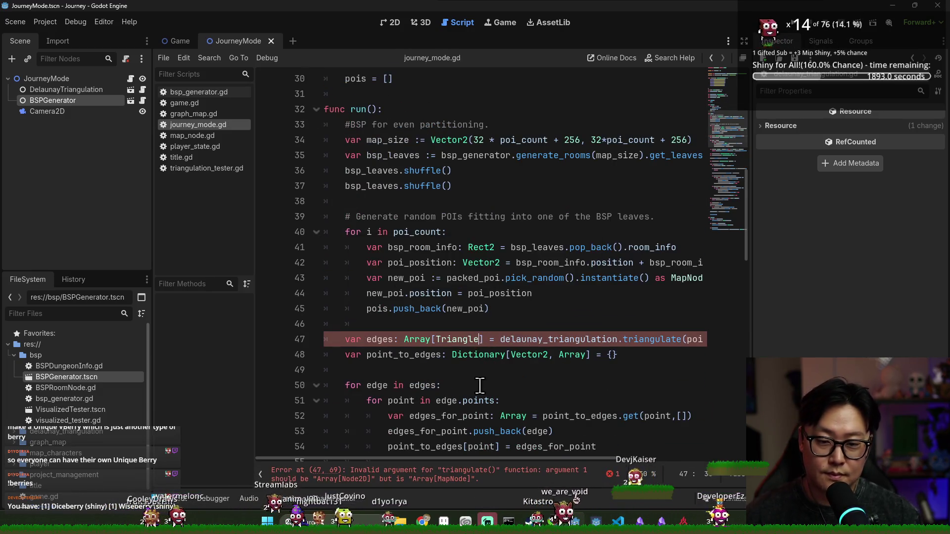
{"action": "scroll", "coordinate": [490, 432], "scroll_direction": "down", "scroll_amount": 2}
{"action": "mouse_move", "coordinate": [495, 458]}
{"action": "left_mouse_down"}
{"action": "mouse_move", "coordinate": [566, 462]}
{"action": "mouse_move", "coordinate": [429, 477]}
{"action": "left_mouse_up"}
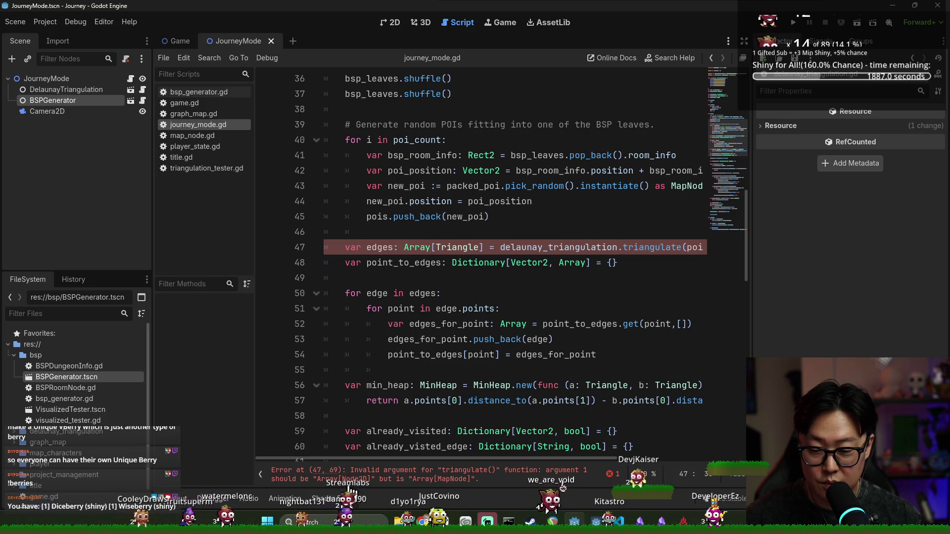
- Try retyping triangulate's points parameter, check the MapNode script, then revert to Node2D
{"action": "left_click", "coordinate": [640, 246], "text": "ctrl"}
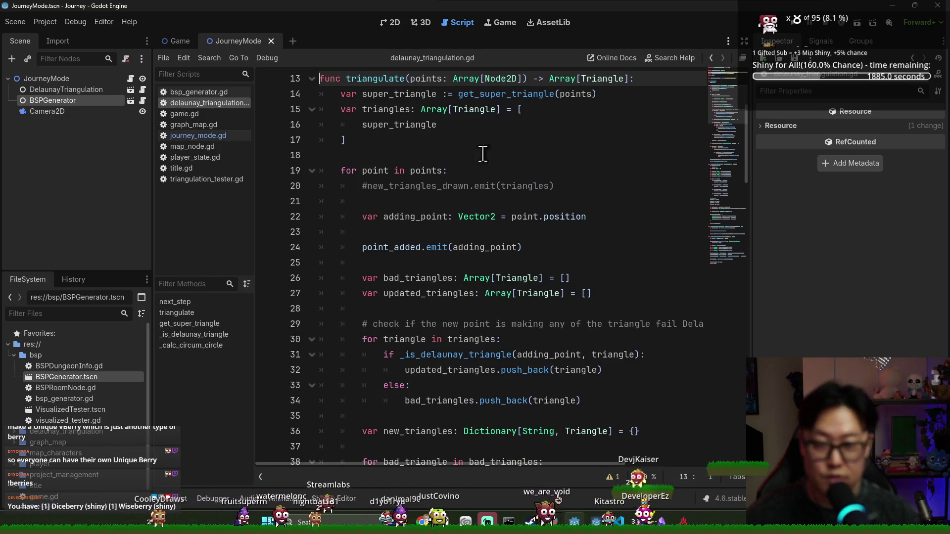
{"action": "double_click", "coordinate": [512, 173]}
{"action": "type", "text": "P"}
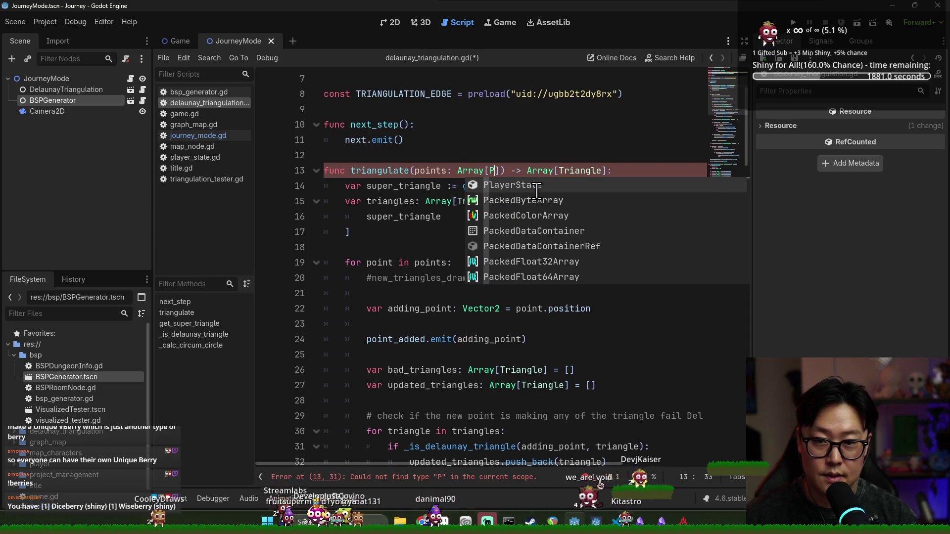
{"action": "key", "text": "BackSpace"}
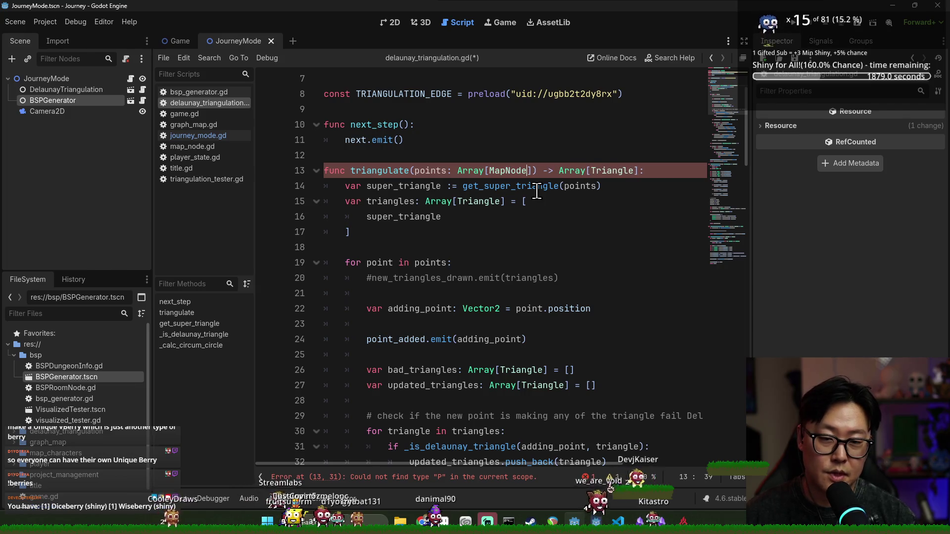
{"action": "key", "text": "ctrl+s"}
{"action": "left_click", "coordinate": [507, 171], "text": "ctrl"}
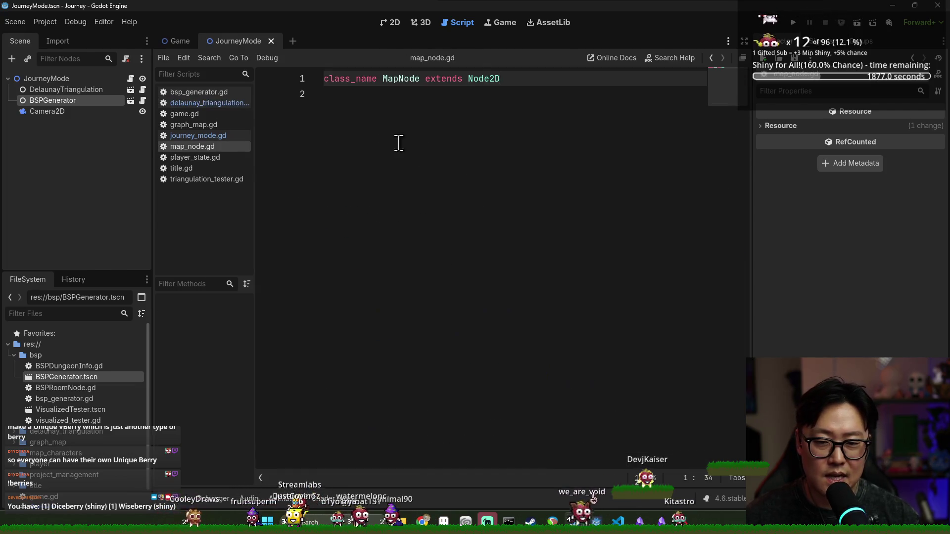
{"action": "key", "text": "ctrl+w"}
{"action": "key", "text": "ctrl+s"}
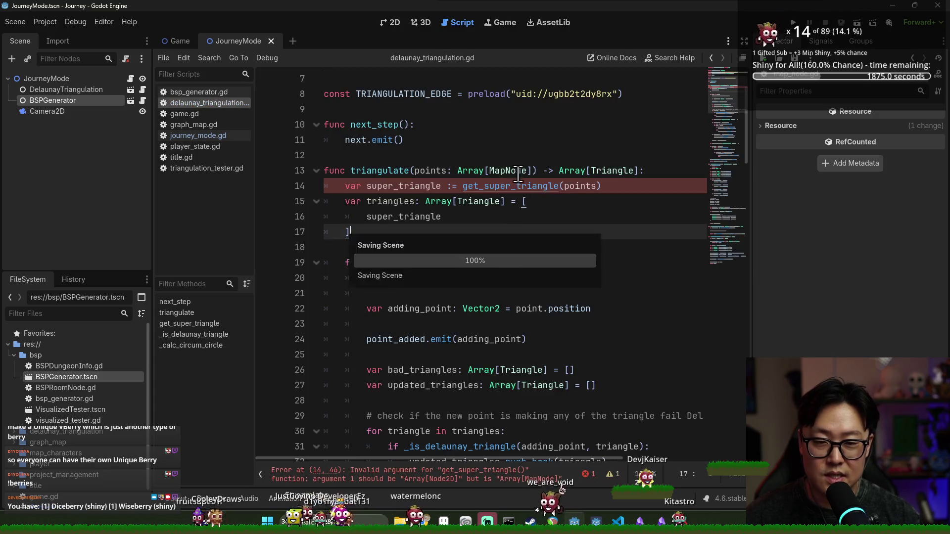
{"action": "type", "text": "<M"}
{"action": "key", "text": "ctrl+z"}
{"action": "key", "text": "ctrl+z"}
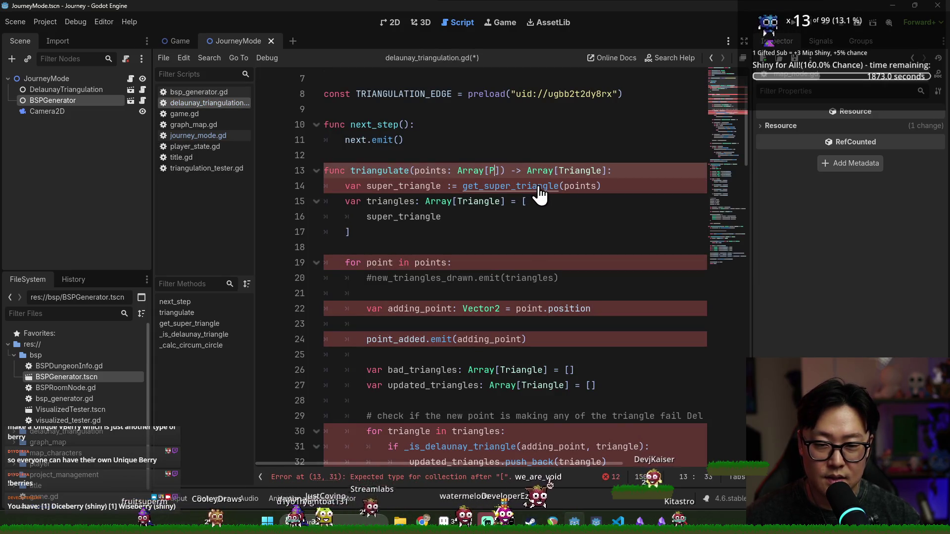
{"action": "key", "text": "ctrl+s"}
{"action": "key", "text": "ctrl+w"}
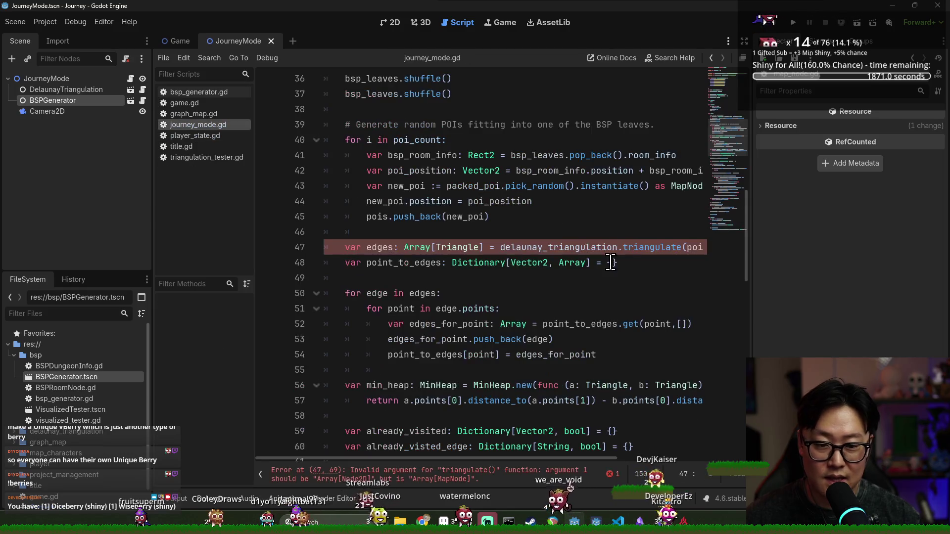
{"action": "key", "text": "ctrl+s"}
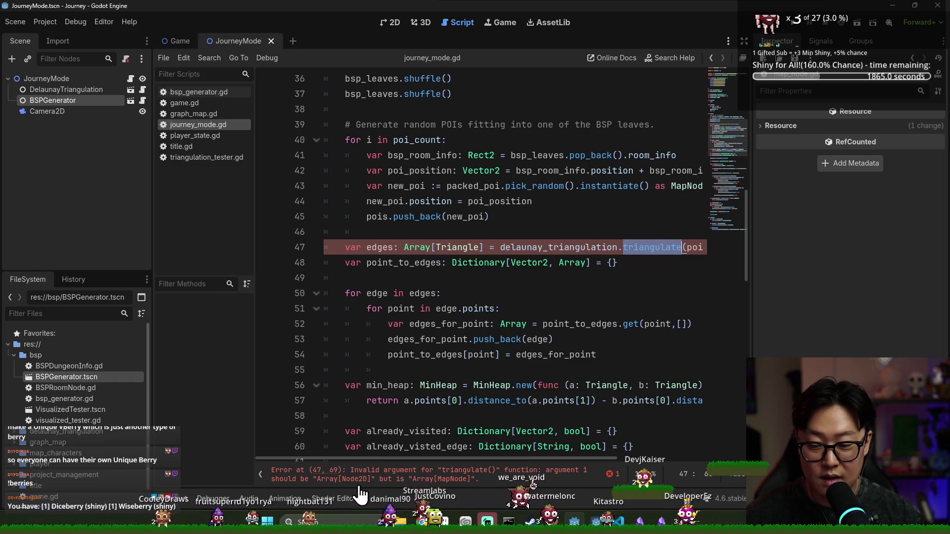
- Change triangulate's points parameter type from Array[Node2D] to Array[MapNode] and save
{"action": "left_click_drag", "start_coordinate": [493, 459], "coordinate": [568, 458]}
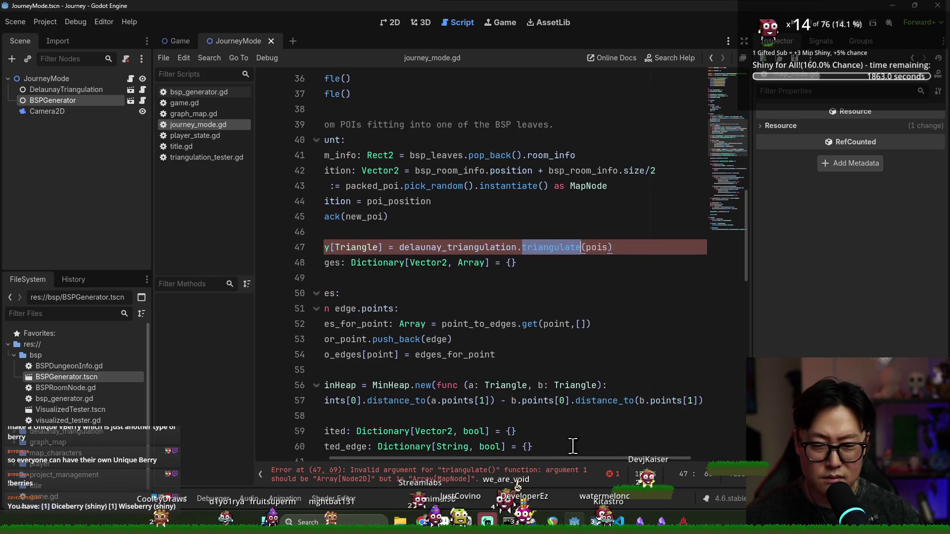
{"action": "left_click", "coordinate": [561, 250], "text": "ctrl"}
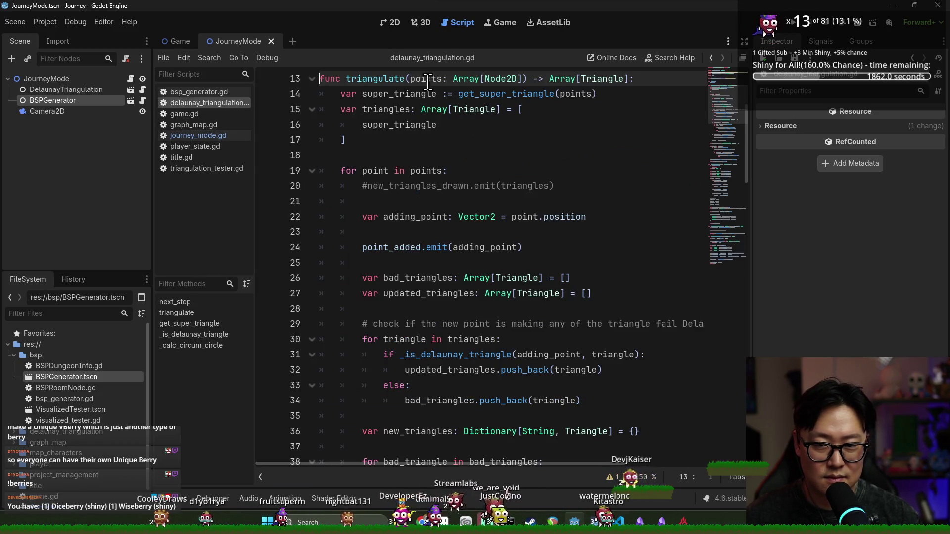
{"action": "double_click", "coordinate": [494, 79]}
{"action": "type", "text": "MapNode"}
{"action": "key", "text": "ctrl+s"}
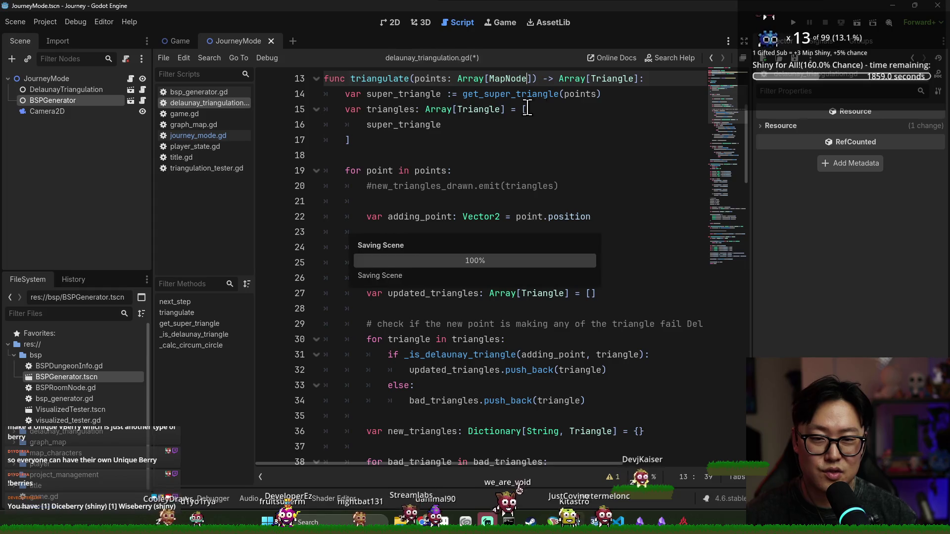
{"action": "left_click", "coordinate": [445, 108]}
{"action": "double_click", "coordinate": [432, 78]}
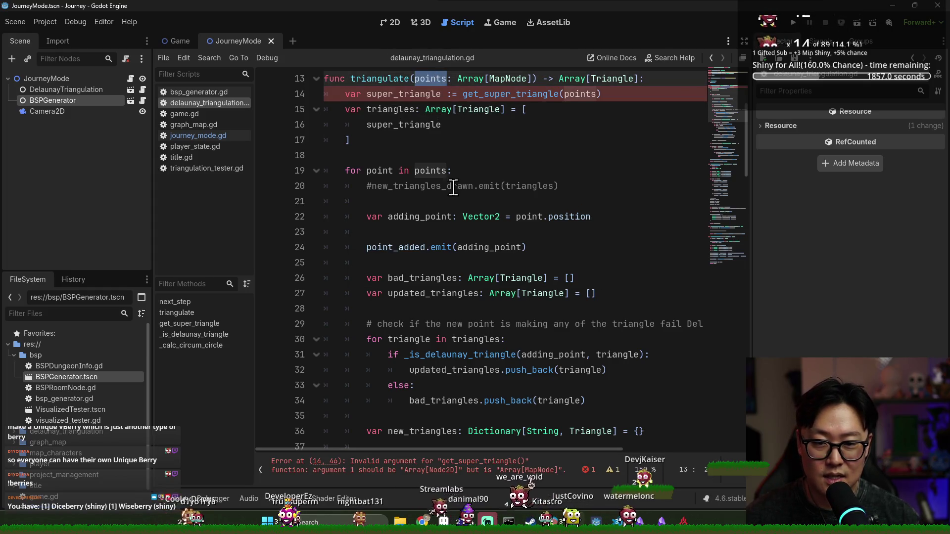
{"action": "left_click", "coordinate": [401, 96]}
{"action": "key", "text": "ctrl+s"}
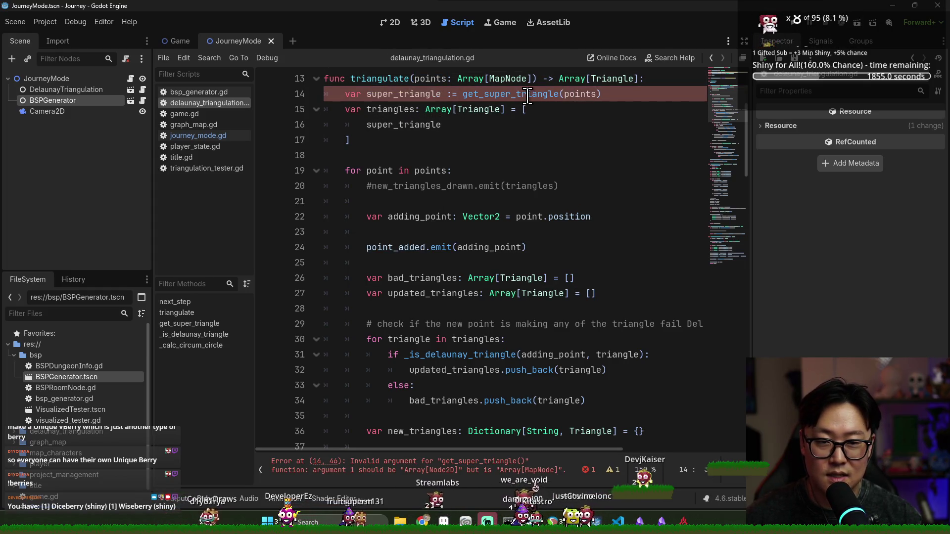
- Retype get_super_triangle's points parameter as Array[MapNode], save, and return to journey_mode.gd
{"action": "left_click", "coordinate": [499, 99], "text": "ctrl"}
{"action": "double_click", "coordinate": [542, 262]}
{"action": "type", "text": "MapNode"}
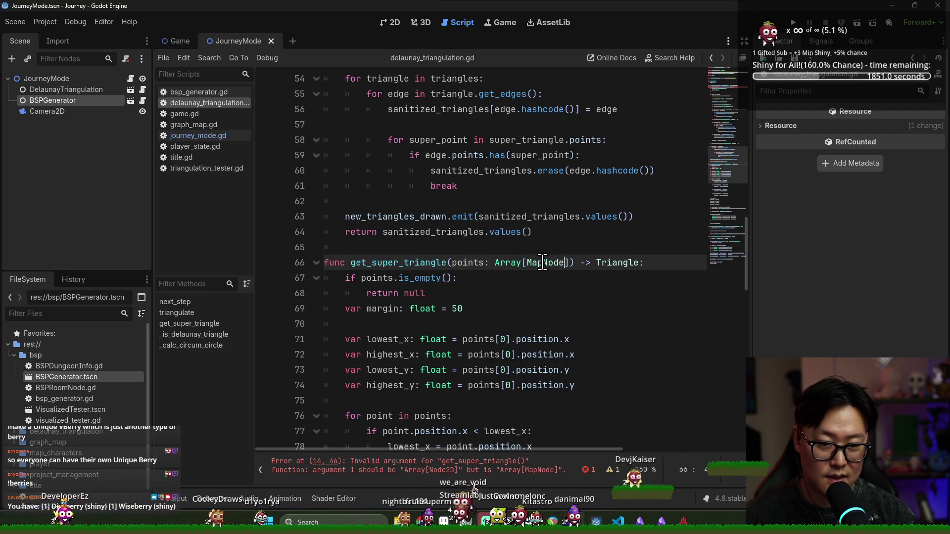
{"action": "key", "text": "Up"}
{"action": "key", "text": "Up"}
{"action": "key", "text": "Up"}
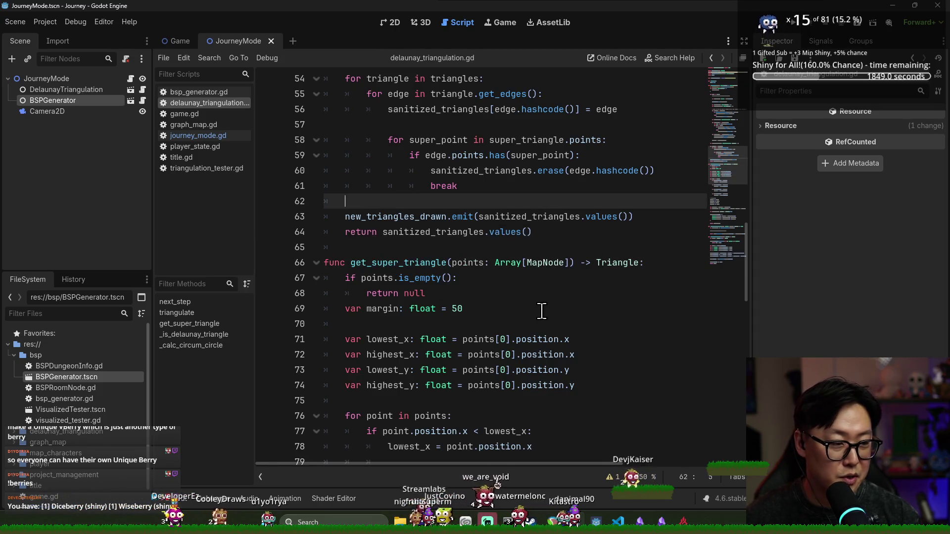
{"action": "scroll", "coordinate": [541, 311], "scroll_direction": "down", "scroll_amount": 10}
{"action": "scroll", "coordinate": [544, 307], "scroll_direction": "up", "scroll_amount": 20}
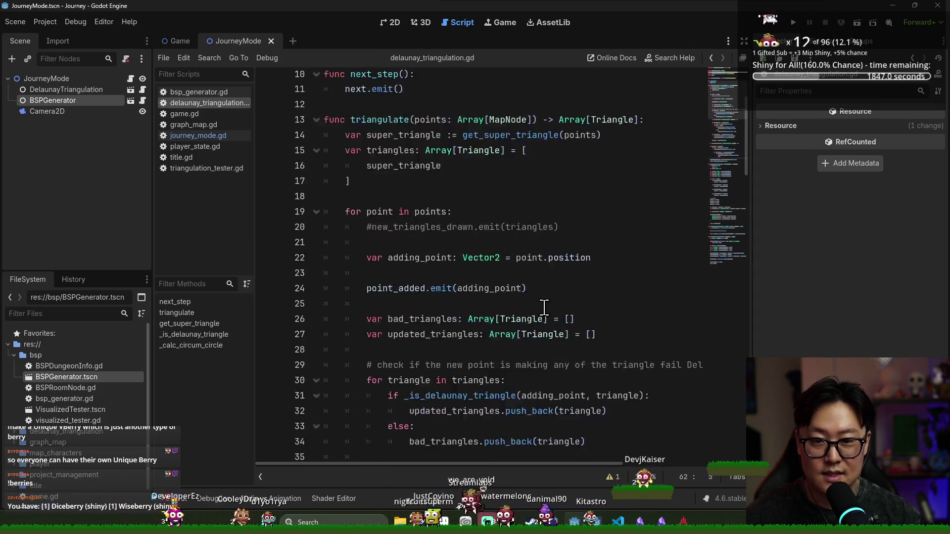
{"action": "scroll", "coordinate": [544, 308], "scroll_direction": "up", "scroll_amount": 3}
{"action": "key", "text": "ctrl+s"}
{"action": "key", "text": "ctrl+w"}
{"action": "left_click", "coordinate": [557, 231]}
- Insert a blank line above the edges triangulation code
{"action": "left_click", "coordinate": [404, 247]}
{"action": "double_click", "coordinate": [403, 263]}
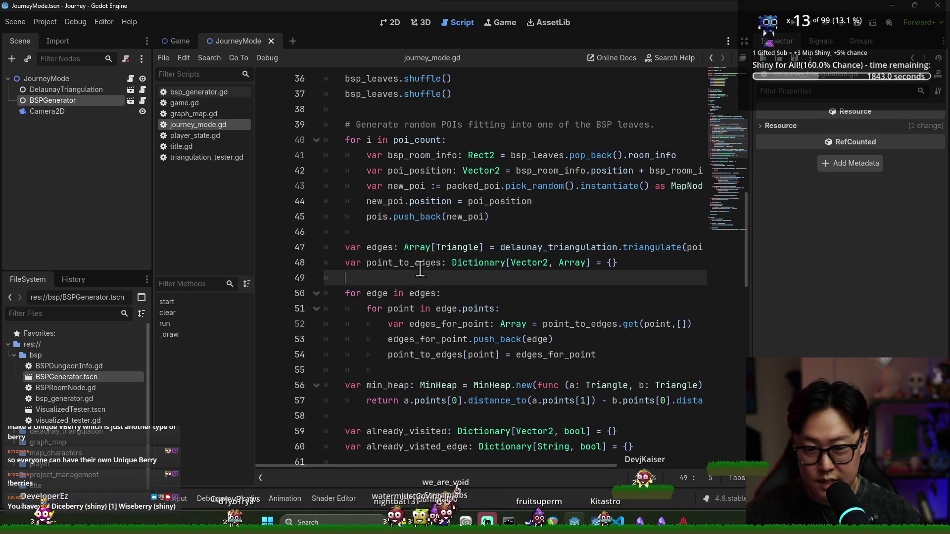
{"action": "scroll", "coordinate": [396, 238], "scroll_direction": "down", "scroll_amount": 1}
{"action": "scroll", "coordinate": [362, 204], "scroll_direction": "up", "scroll_amount": 1}
{"action": "left_click", "coordinate": [398, 233]}
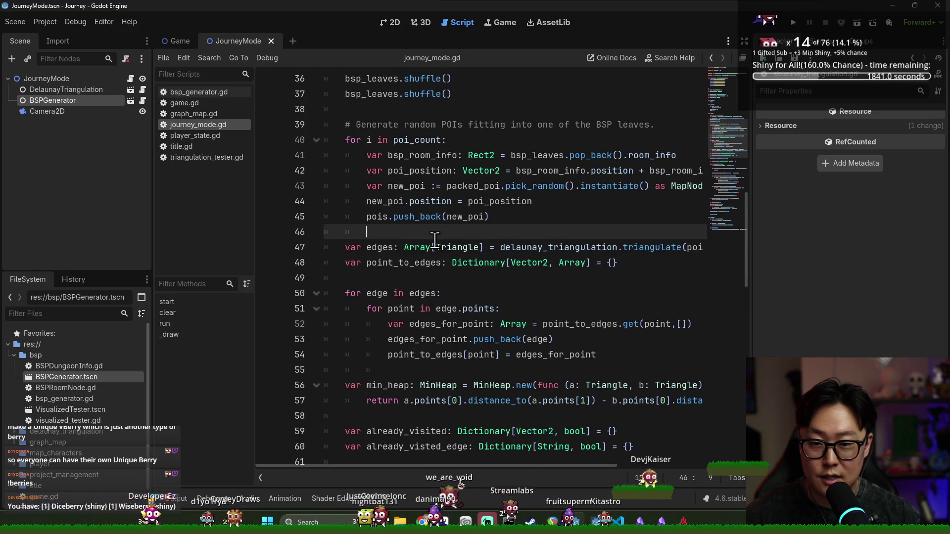
{"action": "key", "text": "Return"}
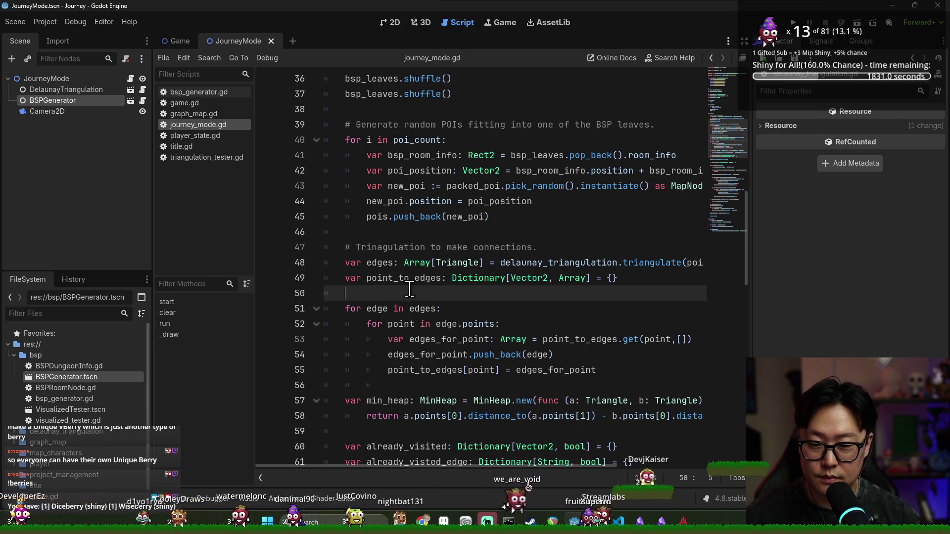
- Trace the uses of edge, point, point_to_edges, edges_for_point and min_heap
{"action": "scroll", "coordinate": [431, 237], "scroll_direction": "down", "scroll_amount": 2}
{"action": "double_click", "coordinate": [378, 217]}
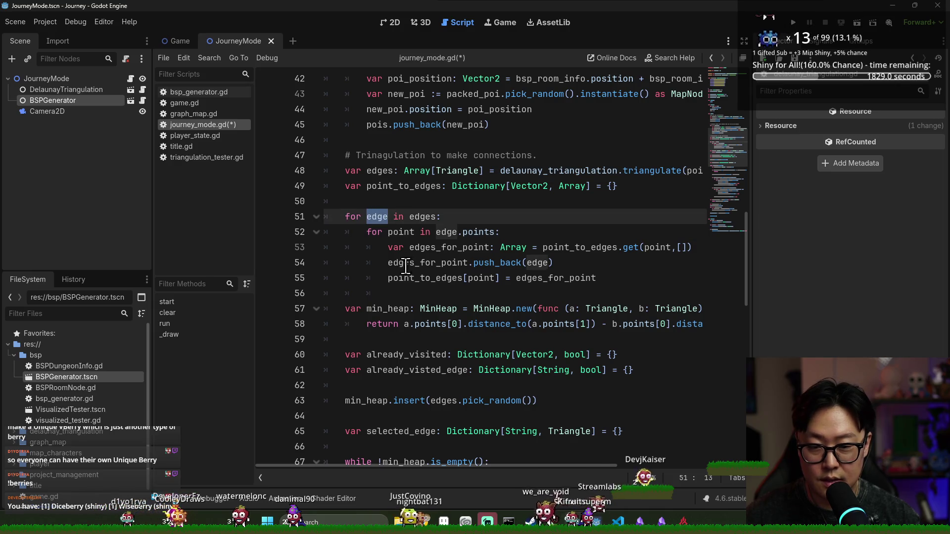
{"action": "double_click", "coordinate": [424, 278]}
{"action": "scroll", "coordinate": [436, 258], "scroll_direction": "down", "scroll_amount": 2}
{"action": "scroll", "coordinate": [448, 247], "scroll_direction": "up", "scroll_amount": 2}
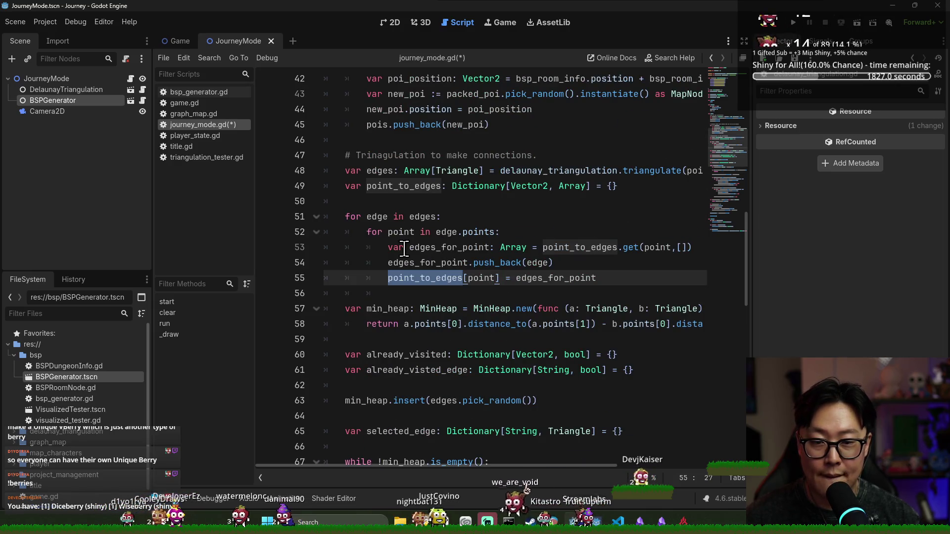
{"action": "double_click", "coordinate": [408, 232]}
{"action": "double_click", "coordinate": [579, 248]}
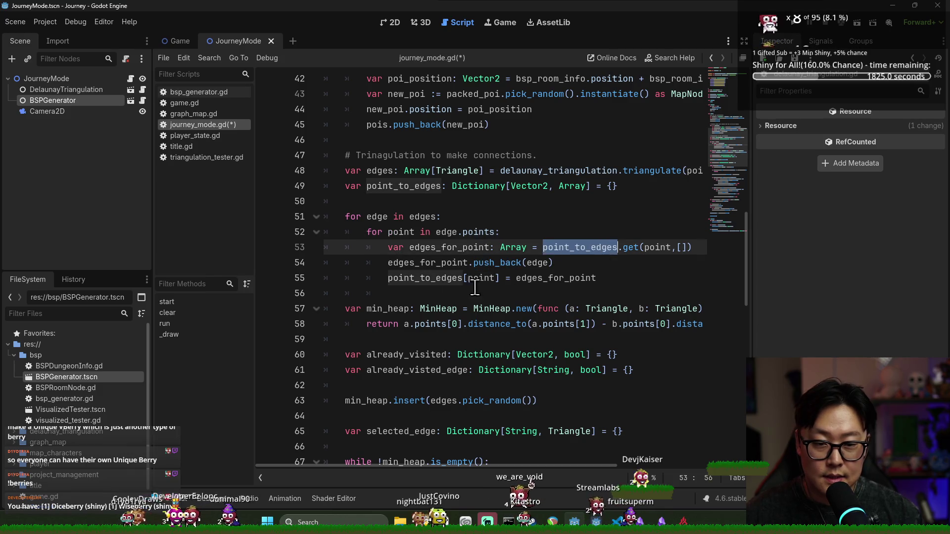
{"action": "left_click", "coordinate": [415, 262]}
{"action": "double_click", "coordinate": [429, 264]}
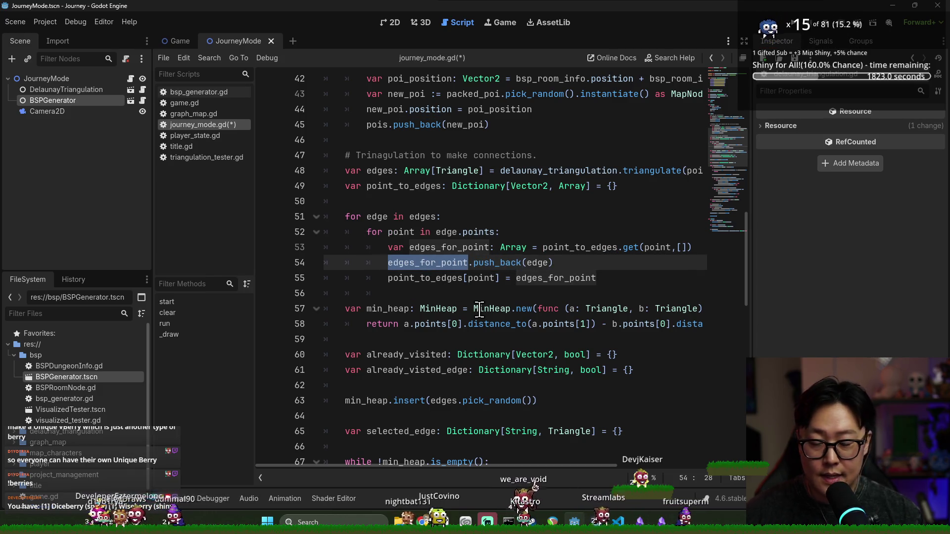
{"action": "double_click", "coordinate": [439, 278]}
{"action": "scroll", "coordinate": [430, 267], "scroll_direction": "down", "scroll_amount": 2}
{"action": "double_click", "coordinate": [391, 218]}
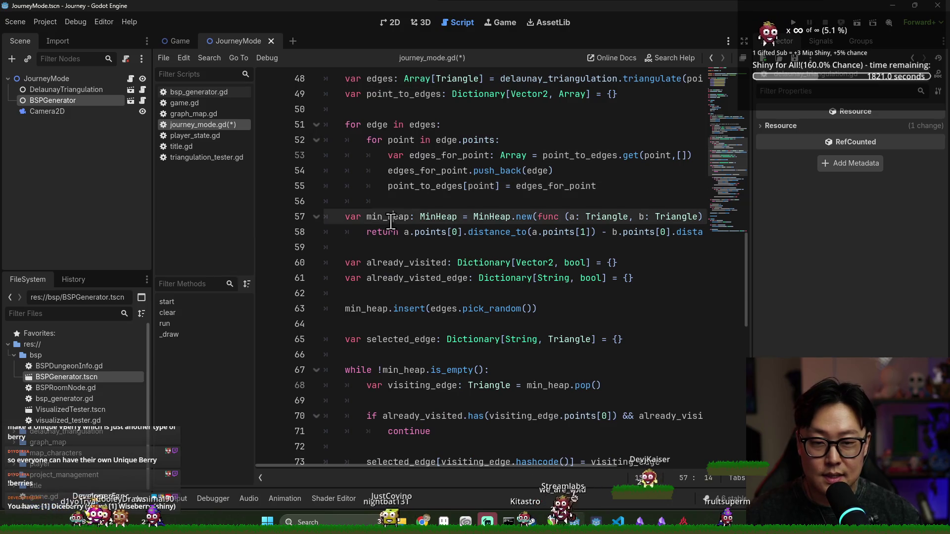
{"action": "left_click", "coordinate": [442, 203]}
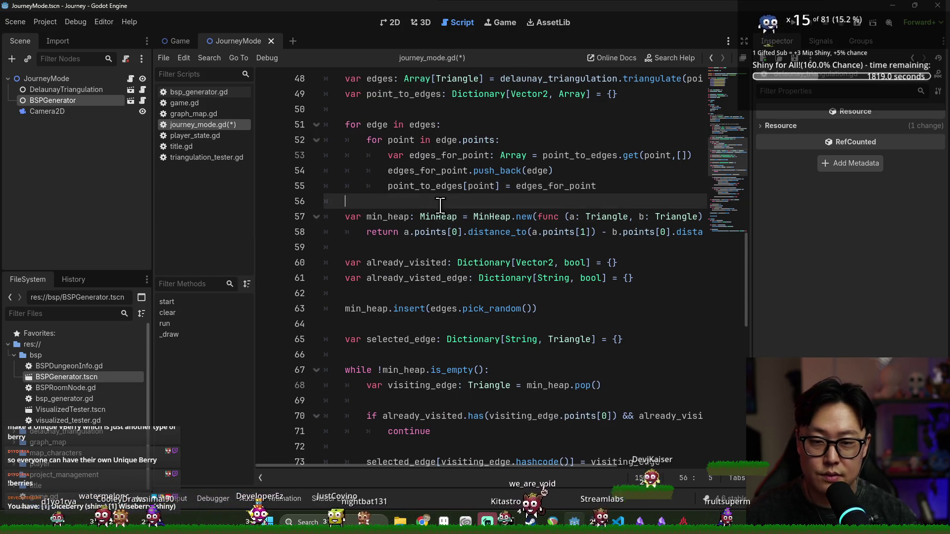
{"action": "double_click", "coordinate": [376, 217]}
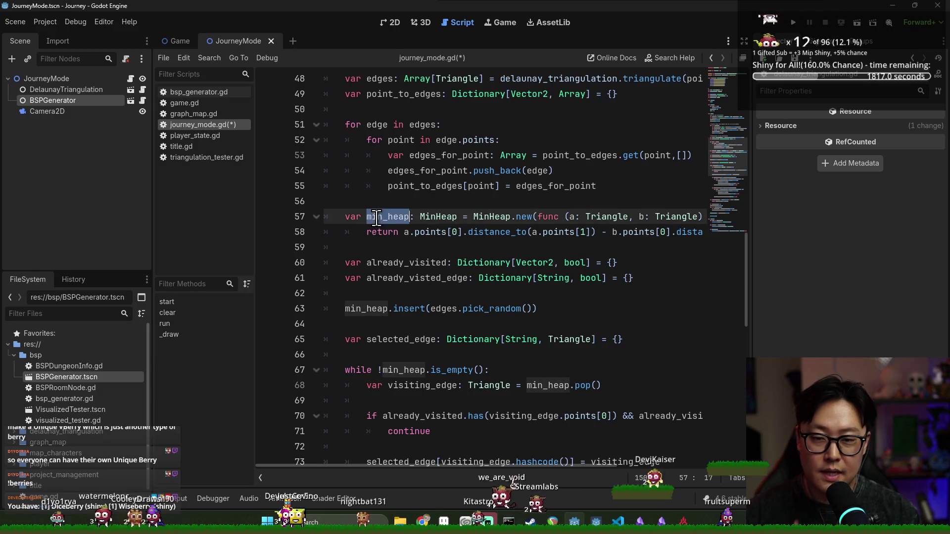
{"action": "left_click", "coordinate": [388, 247]}
- Review min_heap, selected_edge, unselected_edges and add_back_count in the edge-selection code
{"action": "scroll", "coordinate": [404, 262], "scroll_direction": "down", "scroll_amount": 1}
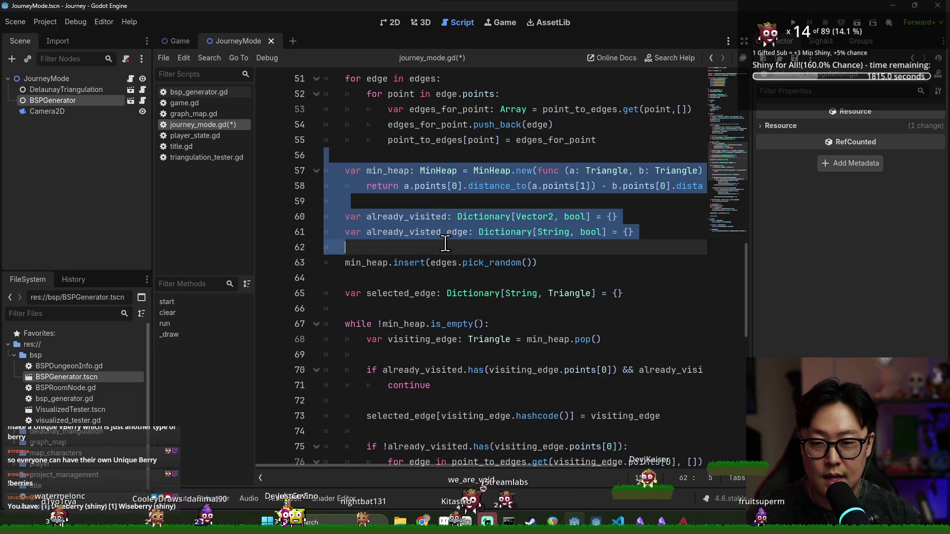
{"action": "left_click", "coordinate": [414, 248]}
{"action": "scroll", "coordinate": [414, 253], "scroll_direction": "down", "scroll_amount": 1}
{"action": "double_click", "coordinate": [367, 216]}
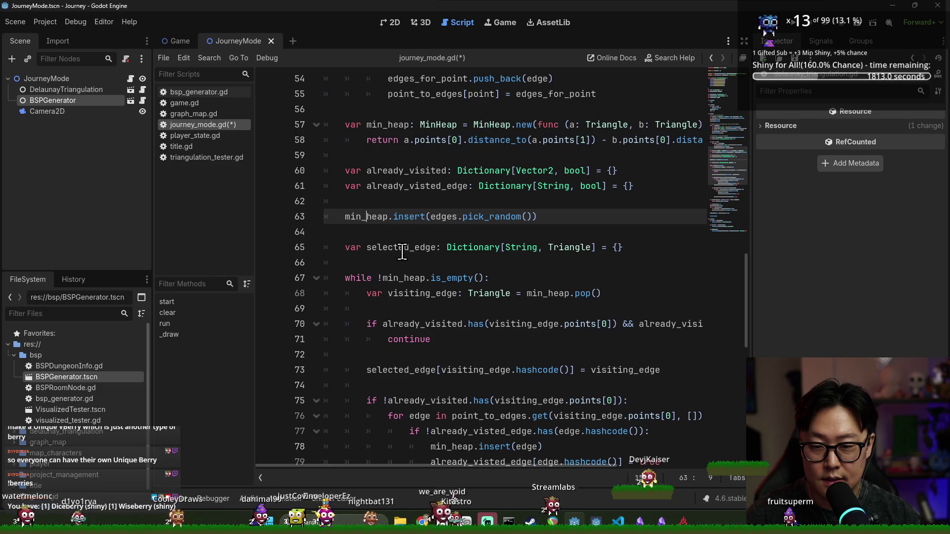
{"action": "scroll", "coordinate": [377, 234], "scroll_direction": "down", "scroll_amount": 2}
{"action": "double_click", "coordinate": [403, 186]}
{"action": "double_click", "coordinate": [400, 155]}
{"action": "double_click", "coordinate": [403, 186]}
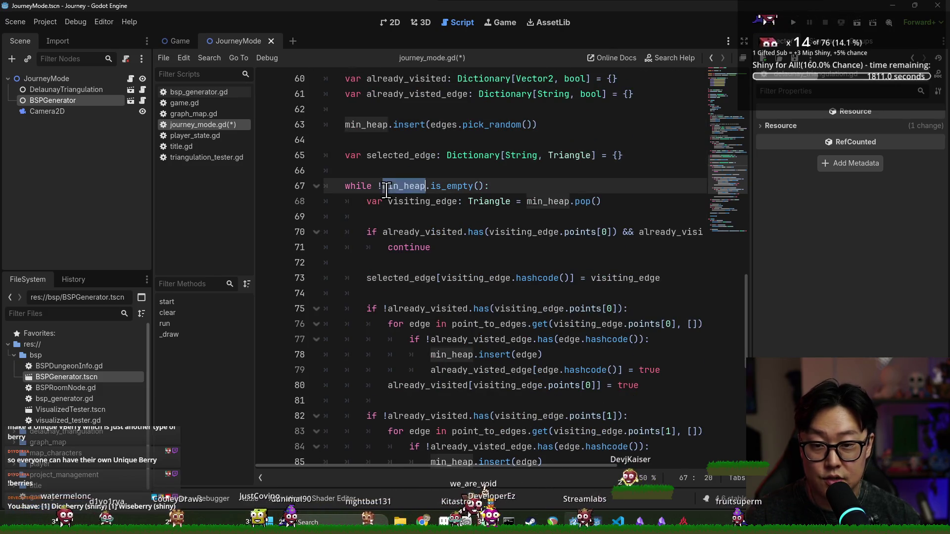
{"action": "scroll", "coordinate": [404, 246], "scroll_direction": "down", "scroll_amount": 4}
{"action": "scroll", "coordinate": [404, 246], "scroll_direction": "down", "scroll_amount": 3}
{"action": "double_click", "coordinate": [414, 217]}
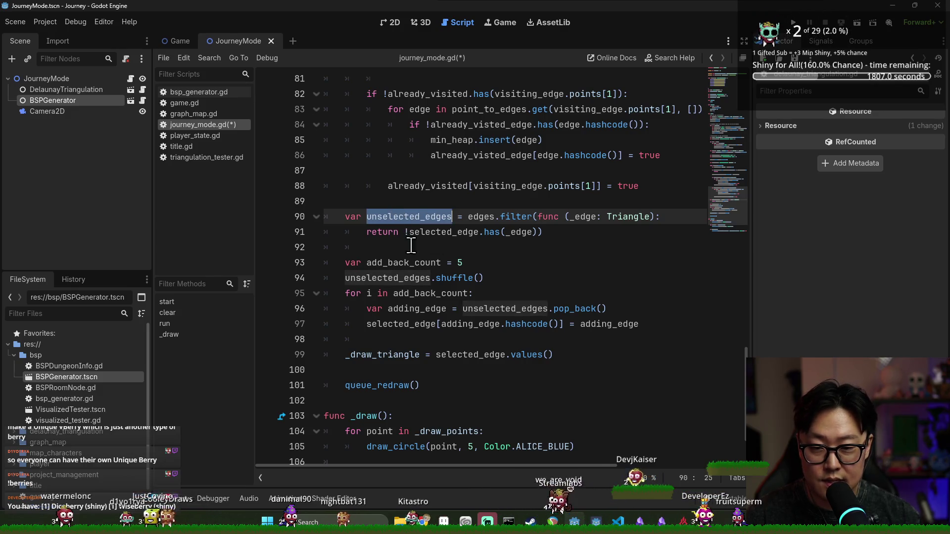
{"action": "double_click", "coordinate": [411, 278]}
{"action": "double_click", "coordinate": [403, 263]}
{"action": "scroll", "coordinate": [409, 272], "scroll_direction": "down", "scroll_amount": 1}
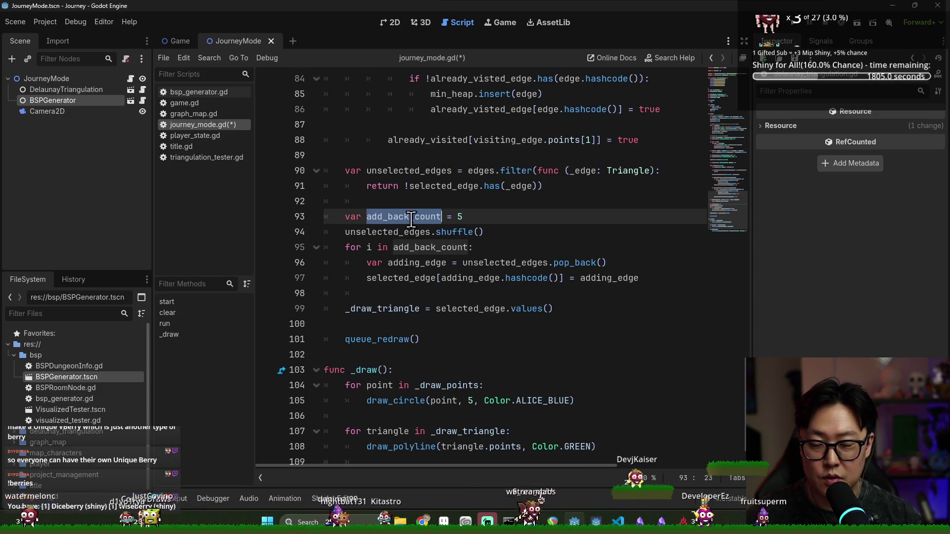
{"action": "double_click", "coordinate": [389, 231]}
- Change add_back_count on line 93 from 5 to poi_count/2 and save
{"action": "left_click", "coordinate": [500, 218]}
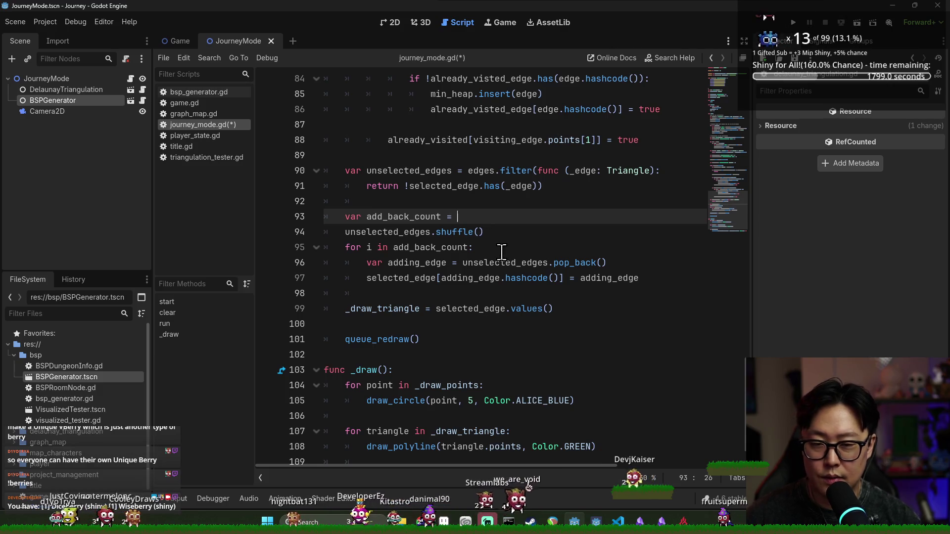
{"action": "type", "text": "poi"}
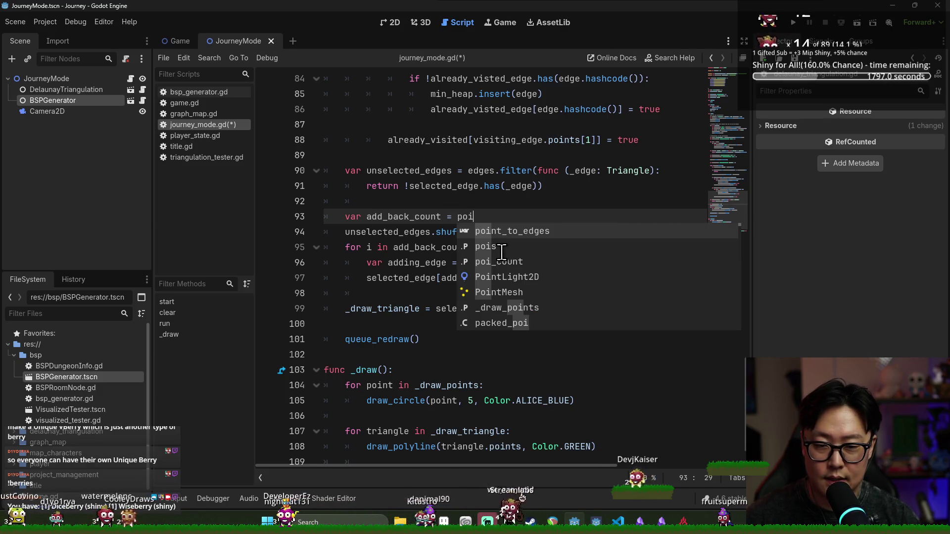
{"action": "key", "text": "Down"}
{"action": "key", "text": "Down"}
{"action": "key", "text": "Return"}
{"action": "type", "text": "/2"}
{"action": "key", "text": "ctrl+s"}
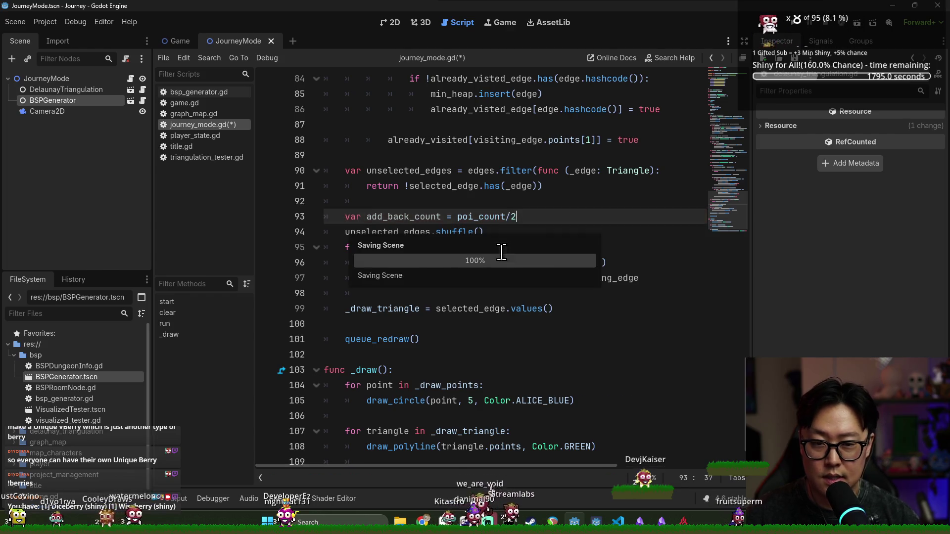
- Ignore the INTEGER_DIVISION warning on line 93, adding a warning-ignore annotation above it
{"action": "double_click", "coordinate": [432, 218]}
{"action": "left_click", "coordinate": [432, 218]}
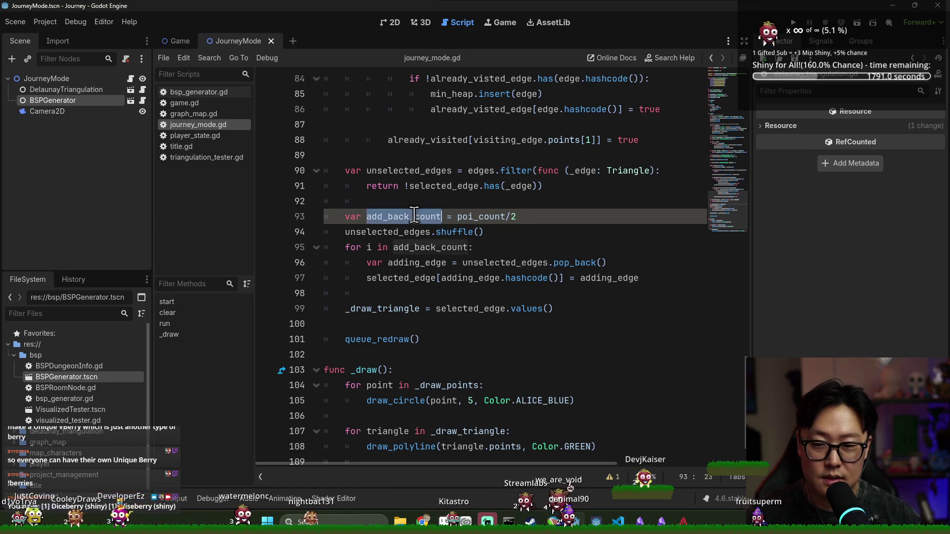
{"action": "triple_click", "coordinate": [415, 216]}
{"action": "left_click", "coordinate": [615, 479]}
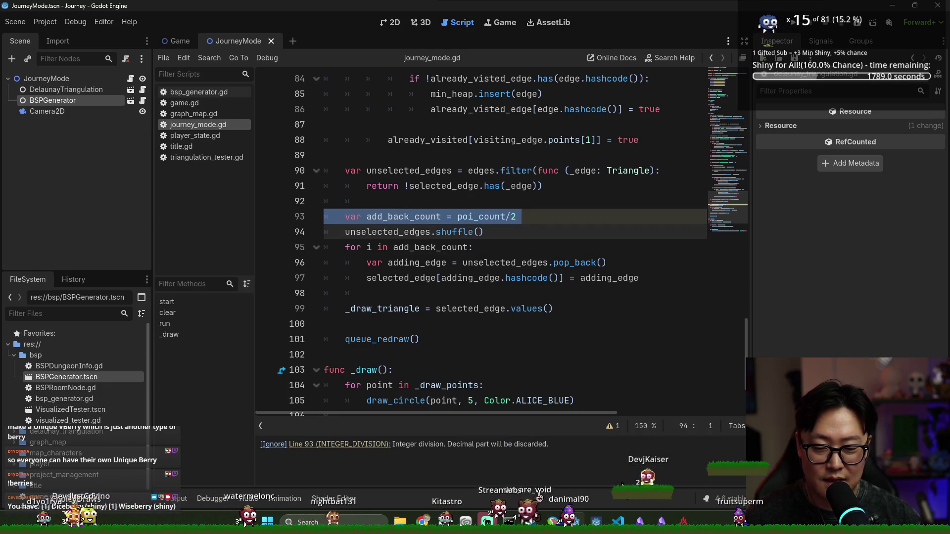
{"action": "left_click", "coordinate": [355, 445]}
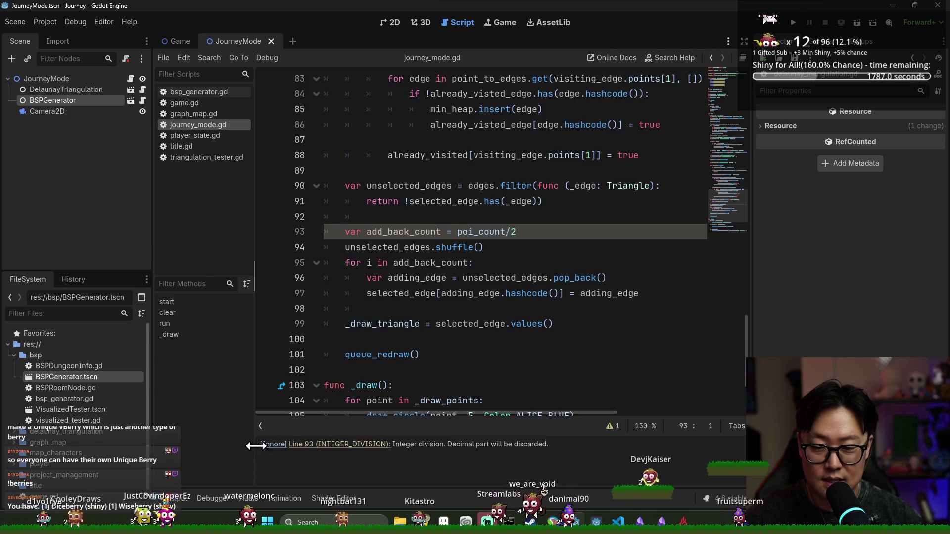
{"action": "left_click", "coordinate": [272, 443]}
{"action": "left_click", "coordinate": [518, 242]}
- Add a blank line after the declaration, save, and move down to the _draw_triangle line
{"action": "key", "text": "Return"}
{"action": "scroll", "coordinate": [444, 230], "scroll_direction": "down", "scroll_amount": 2}
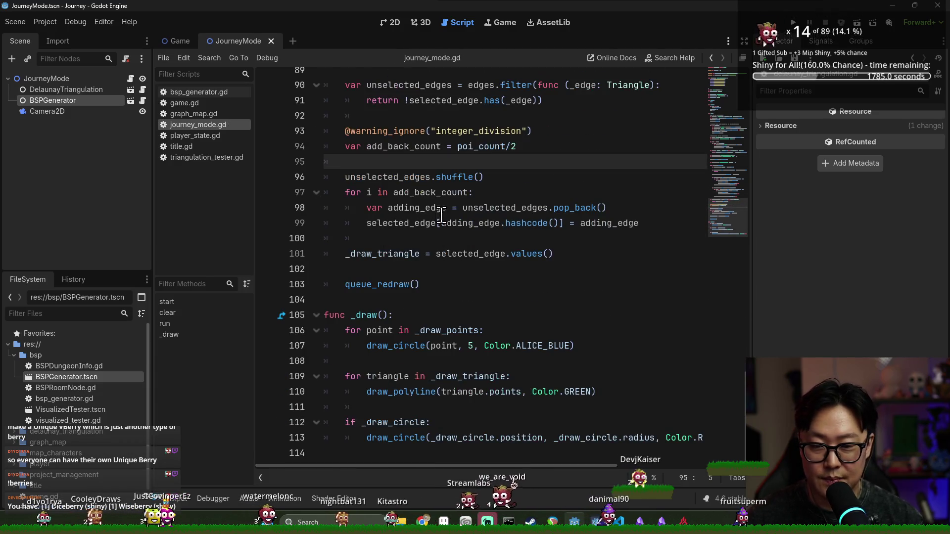
{"action": "key", "text": "ctrl+s"}
{"action": "key", "text": "Down"}
{"action": "key", "text": "ctrl+shift+Right"}
{"action": "key", "text": "Left"}
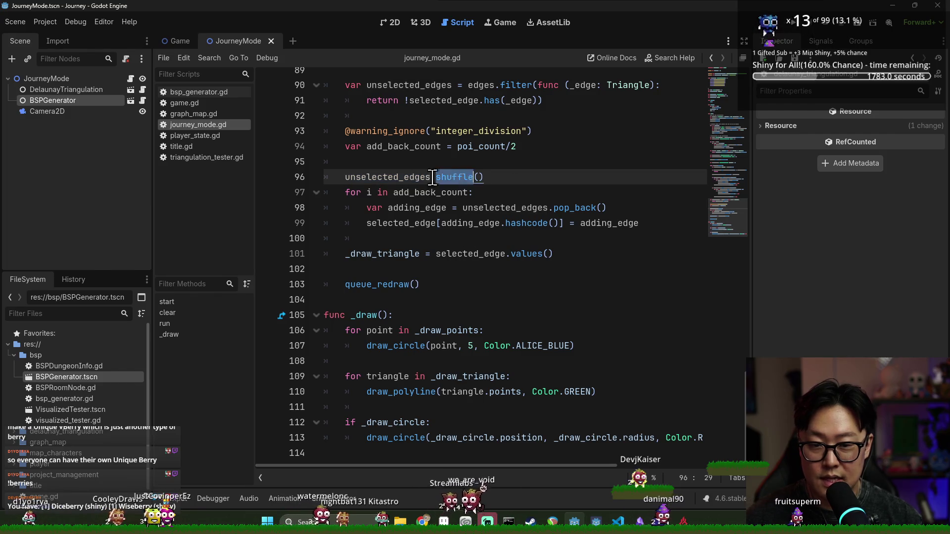
{"action": "key", "text": "Down"}
{"action": "key", "text": "Down"}
{"action": "key", "text": "Down"}
{"action": "key", "text": "ctrl+shift+Right"}
{"action": "key", "text": "ctrl+s"}
{"action": "left_click", "coordinate": [389, 193]}
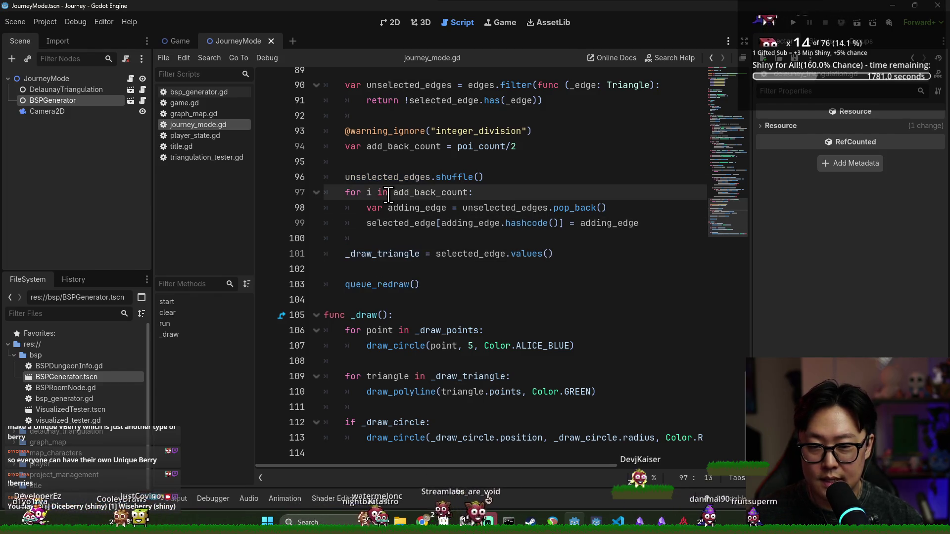
{"action": "double_click", "coordinate": [382, 255]}
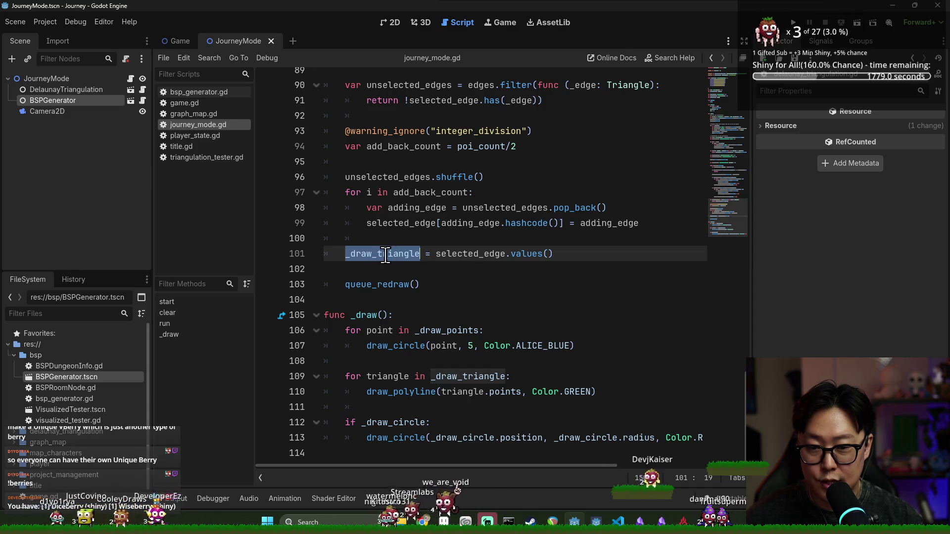
- Delete the _draw_points loop from the body of _draw()
{"action": "double_click", "coordinate": [475, 254]}
{"action": "double_click", "coordinate": [381, 255]}
{"action": "left_click", "coordinate": [386, 254]}
{"action": "double_click", "coordinate": [382, 254]}
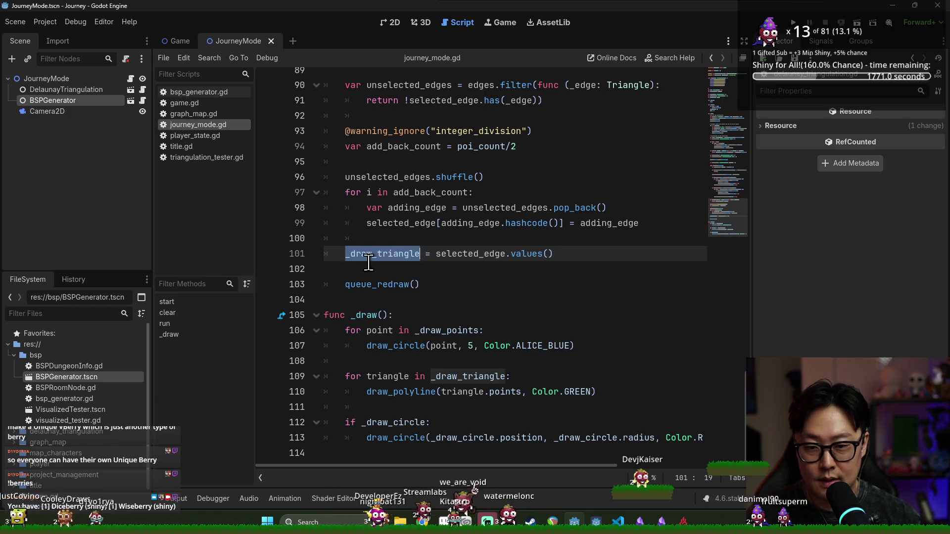
{"action": "double_click", "coordinate": [377, 289]}
{"action": "mouse_move", "coordinate": [361, 329]}
{"action": "left_mouse_down"}
{"action": "mouse_move", "coordinate": [411, 377]}
{"action": "mouse_move", "coordinate": [376, 438]}
{"action": "left_mouse_up"}
{"action": "left_click", "coordinate": [376, 364]}
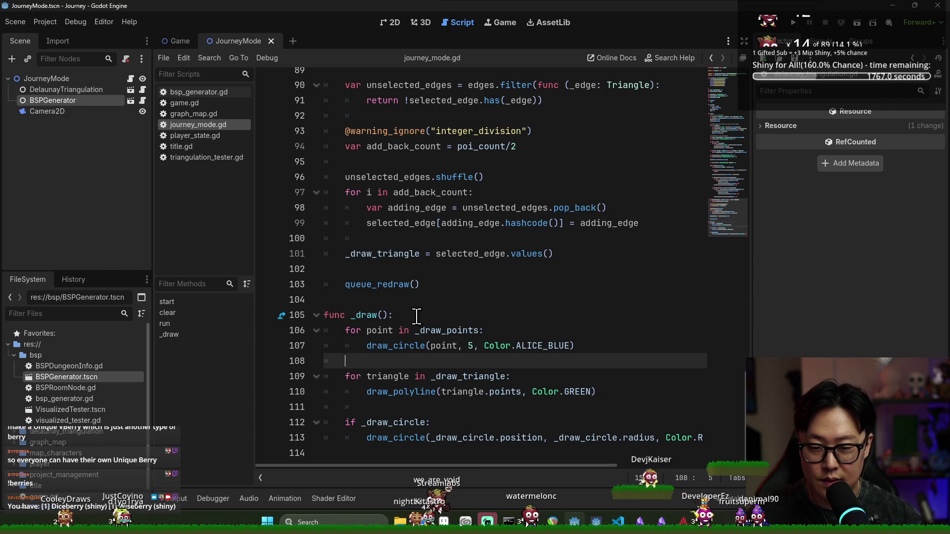
{"action": "left_click_drag", "start_coordinate": [417, 315], "coordinate": [441, 344]}
{"action": "double_click", "coordinate": [445, 331]}
{"action": "left_click", "coordinate": [404, 361]}
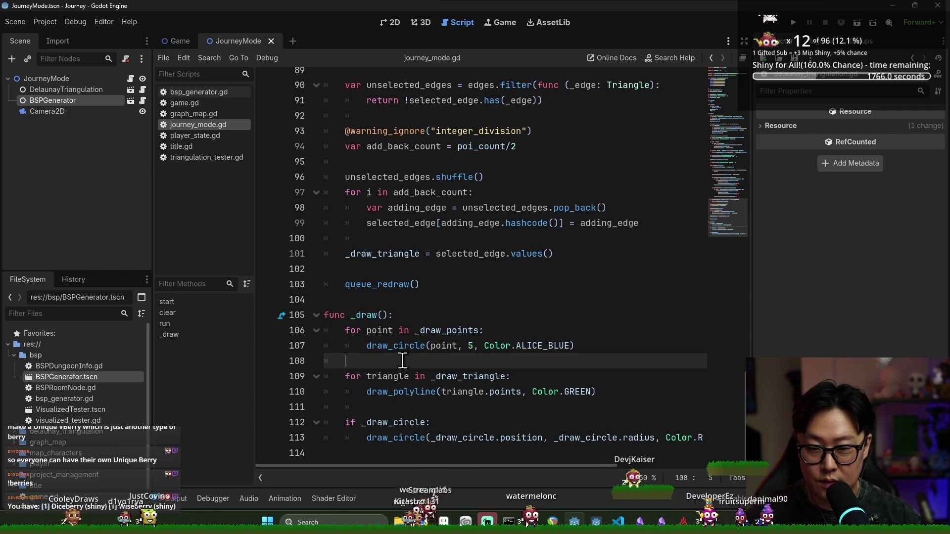
{"action": "left_click", "coordinate": [402, 316], "text": "shift"}
{"action": "key", "text": "BackSpace"}
- Delete the _draw_circle block so _draw() only draws the triangle polylines
{"action": "double_click", "coordinate": [383, 330]}
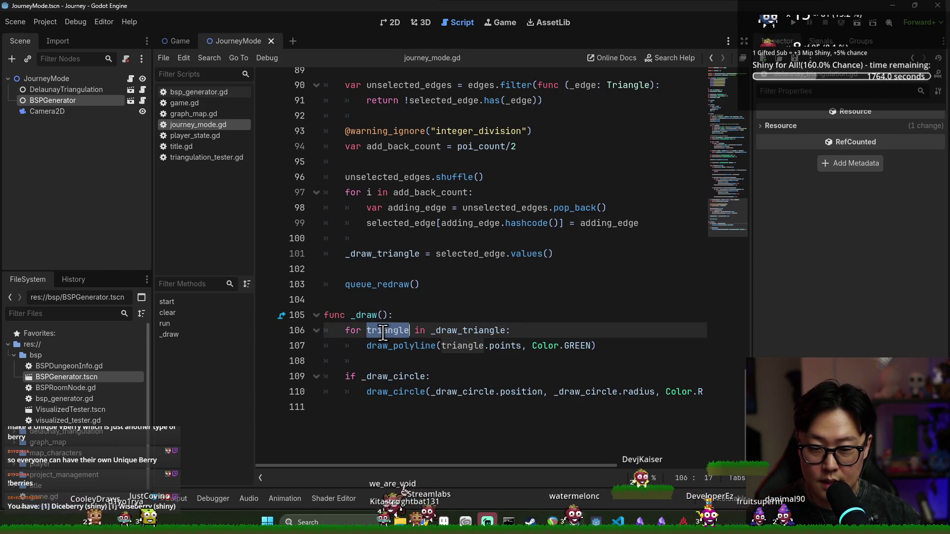
{"action": "double_click", "coordinate": [493, 330]}
{"action": "left_click", "coordinate": [436, 361]}
{"action": "left_click", "coordinate": [413, 407], "text": "shift"}
{"action": "key", "text": "BackSpace"}
{"action": "scroll", "coordinate": [441, 347], "scroll_direction": "up", "scroll_amount": 15}
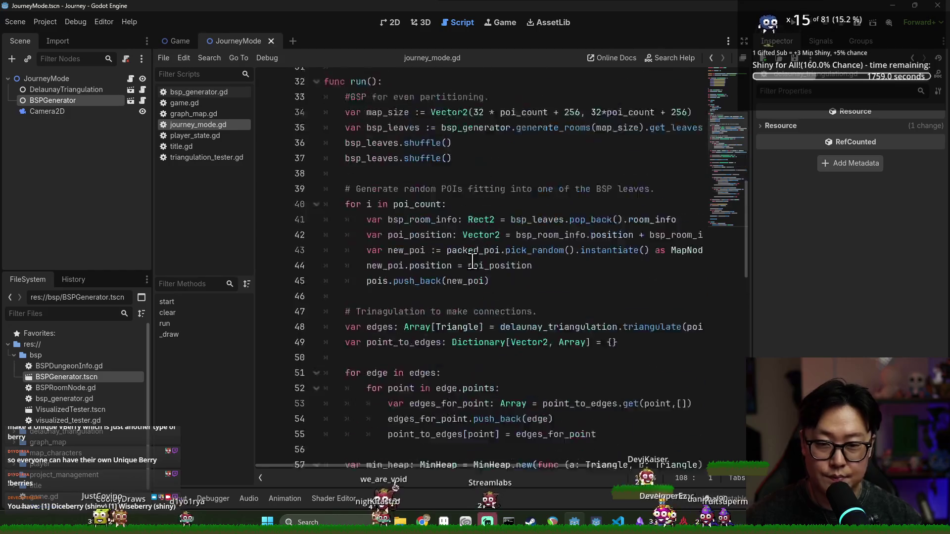
{"action": "scroll", "coordinate": [476, 259], "scroll_direction": "up", "scroll_amount": 11}
{"action": "left_click", "coordinate": [393, 385]}
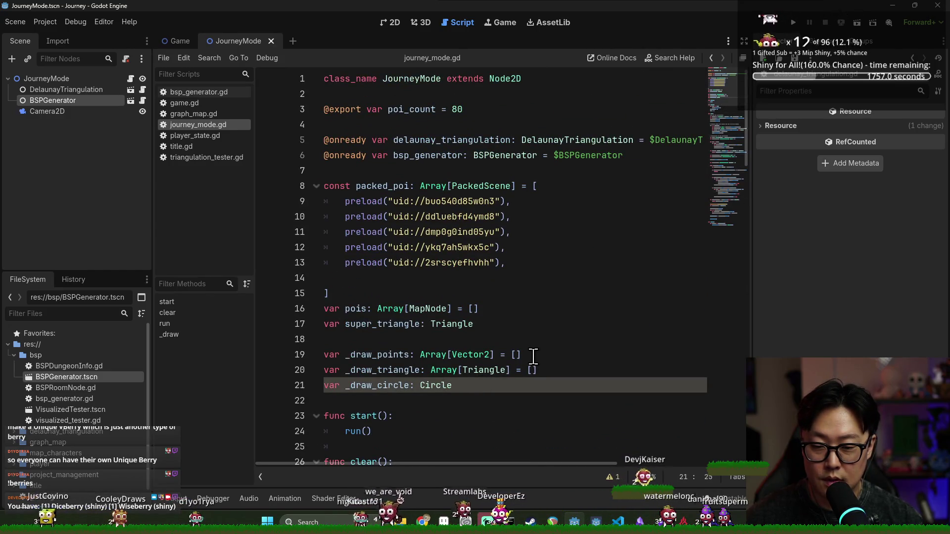
- Delete the _draw_circle, _draw_points and super_triangle variable declarations at the top
{"action": "left_click", "coordinate": [554, 371], "text": "shift"}
{"action": "key", "text": "BackSpace"}
{"action": "left_click_drag", "start_coordinate": [522, 355], "coordinate": [323, 354]}
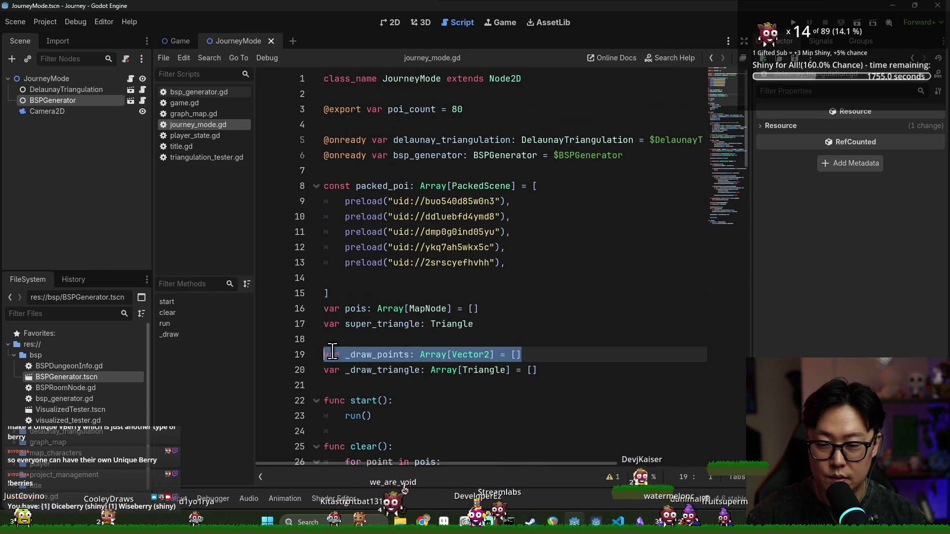
{"action": "key", "text": "BackSpace"}
{"action": "key", "text": "BackSpace"}
{"action": "key", "text": "BackSpace"}
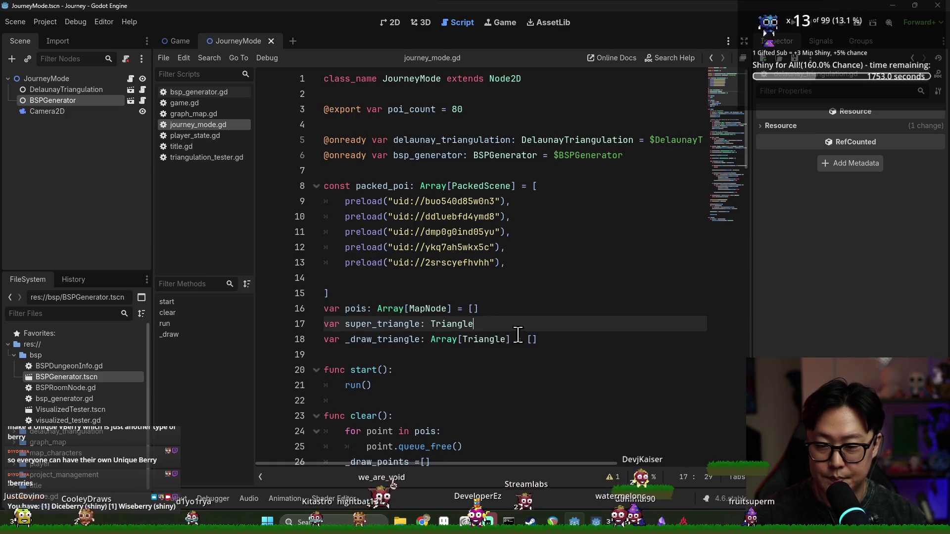
{"action": "double_click", "coordinate": [384, 324]}
{"action": "key", "text": "ctrl+f"}
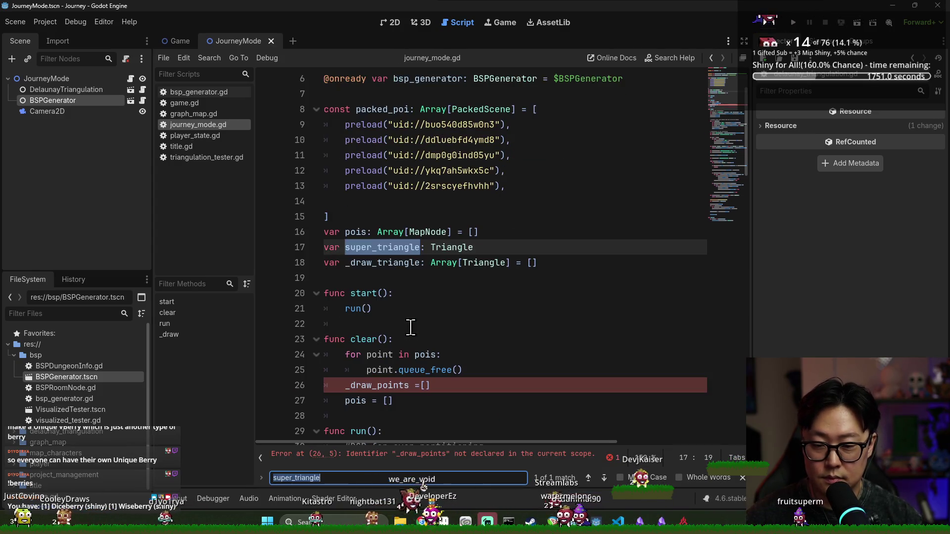
{"action": "left_click", "coordinate": [272, 247]}
{"action": "key", "text": "BackSpace"}
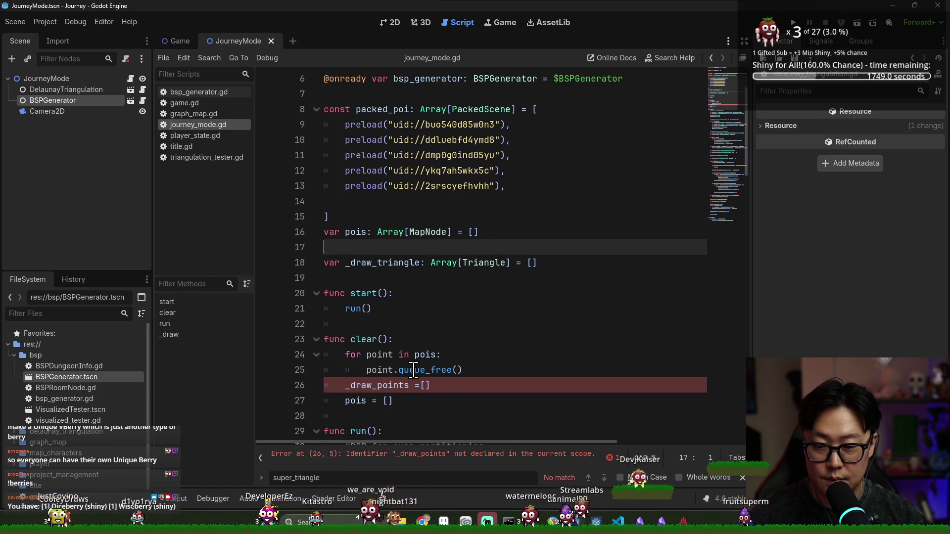
- Remove the _draw_points reset in clear() and blank line 17, save, and open a line after queue_redraw()
{"action": "left_click", "coordinate": [297, 388]}
{"action": "key", "text": "BackSpace"}
{"action": "key", "text": "BackSpace"}
{"action": "left_click", "coordinate": [479, 247]}
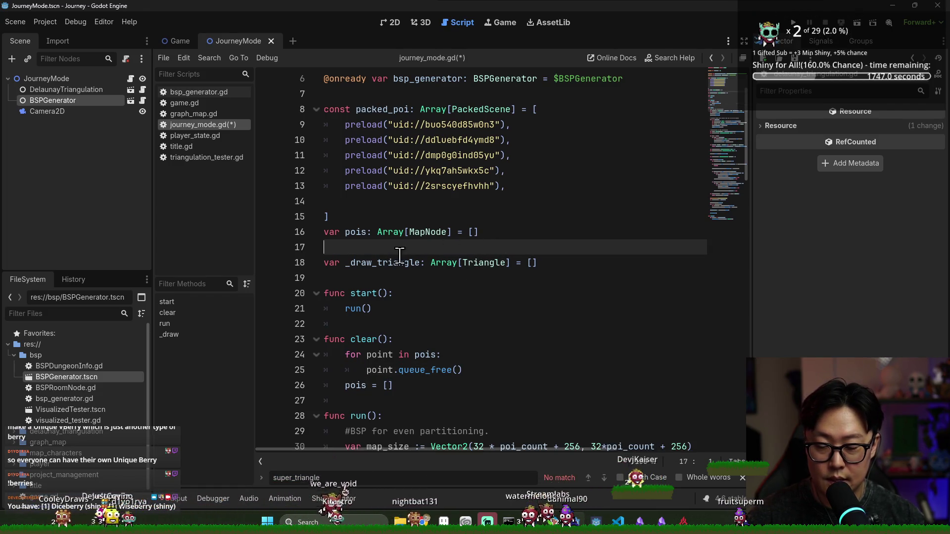
{"action": "key", "text": "BackSpace"}
{"action": "key", "text": "ctrl+s"}
{"action": "scroll", "coordinate": [416, 271], "scroll_direction": "down", "scroll_amount": 6}
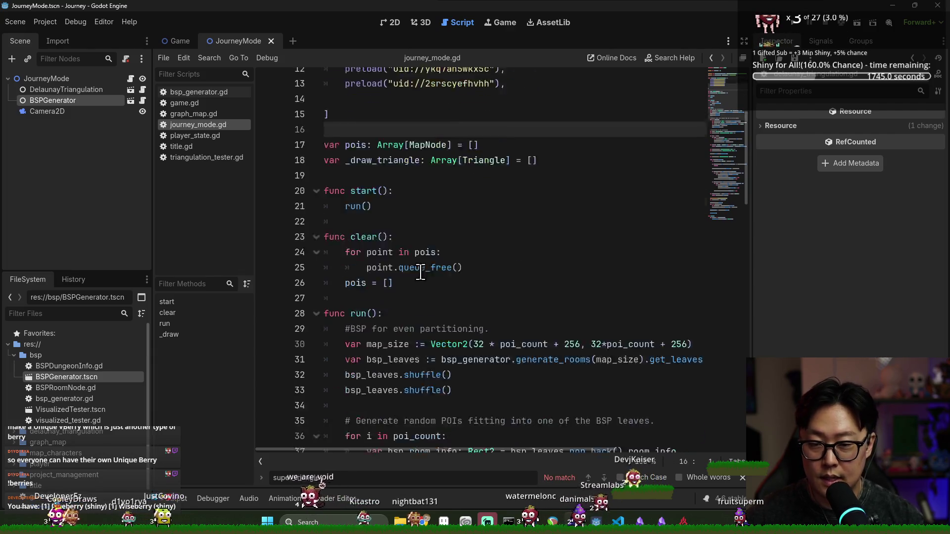
{"action": "scroll", "coordinate": [434, 275], "scroll_direction": "down", "scroll_amount": 15}
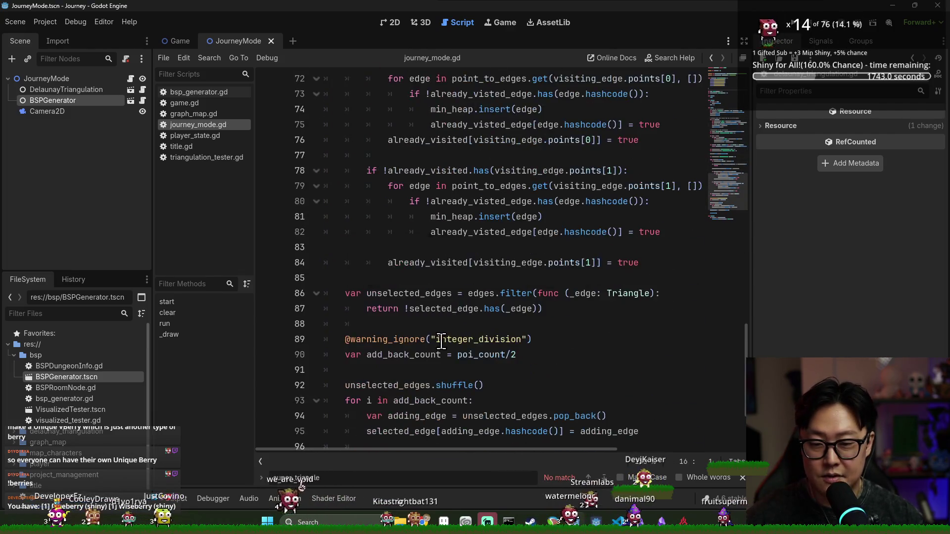
{"action": "key", "text": "ctrl+s"}
{"action": "left_click", "coordinate": [452, 361]}
{"action": "key", "text": "Return"}
{"action": "key", "text": "Return"}
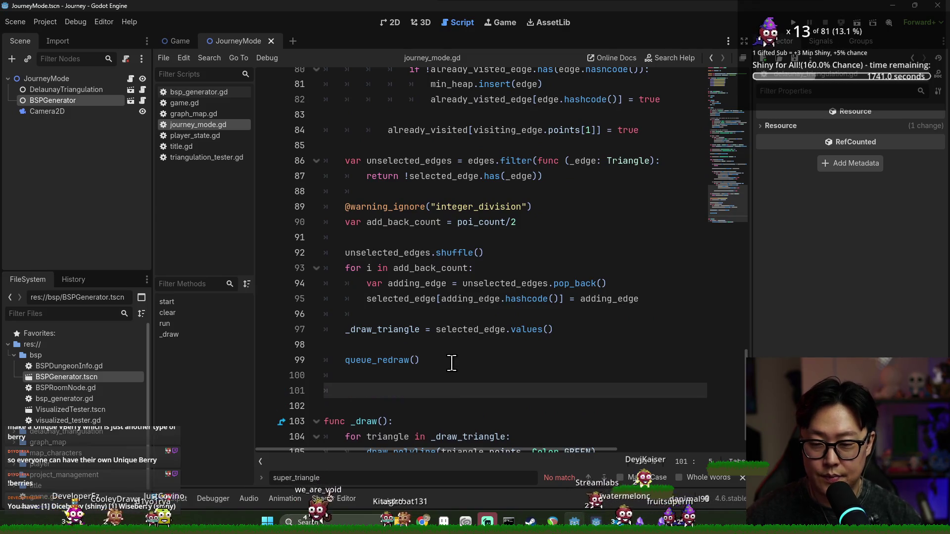
- Write the loop 'for poi in pois: add_child(poi)' after queue_redraw() and save
{"action": "type", "text": "forpoi in pois:"}
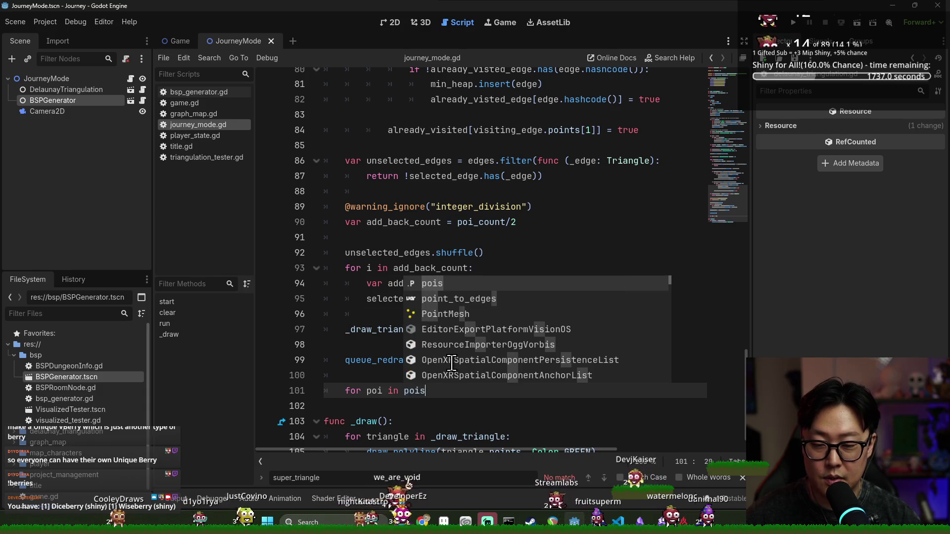
{"action": "key", "text": "Return"}
{"action": "type", "text": "add_ch"}
{"action": "key", "text": "Return"}
{"action": "double_click", "coordinate": [385, 391]}
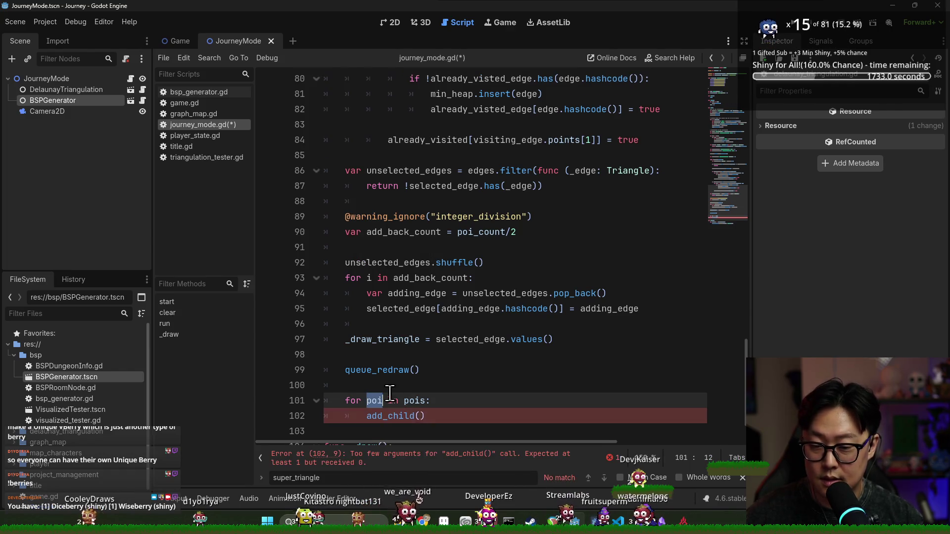
{"action": "key", "text": "ctrl+c"}
{"action": "left_click", "coordinate": [421, 416]}
{"action": "key", "text": "ctrl+v"}
{"action": "key", "text": "ctrl+s"}
- Save the JourneyMode scene and switch to the Game scene
{"action": "left_click", "coordinate": [455, 309]}
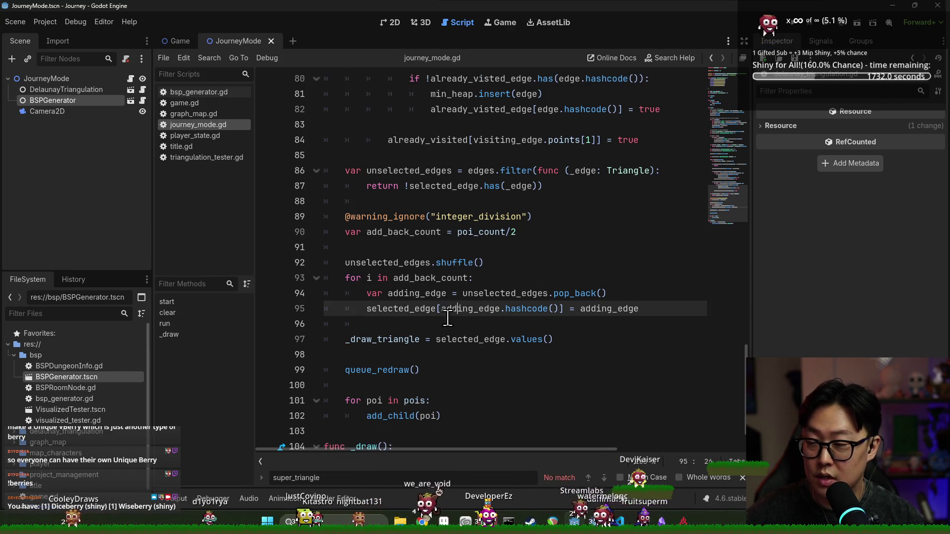
{"action": "left_click", "coordinate": [49, 80]}
{"action": "left_click", "coordinate": [377, 401]}
{"action": "key", "text": "ctrl+s"}
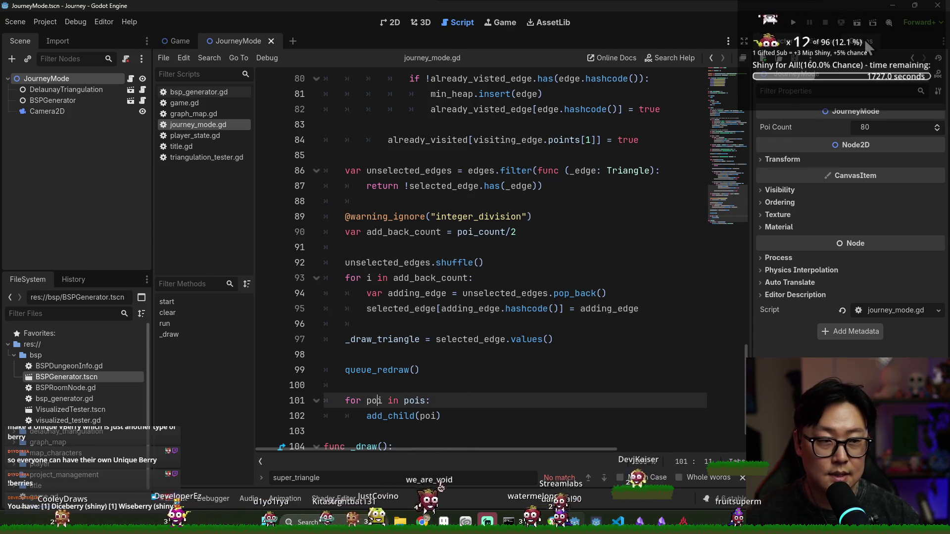
{"action": "left_click", "coordinate": [176, 44]}
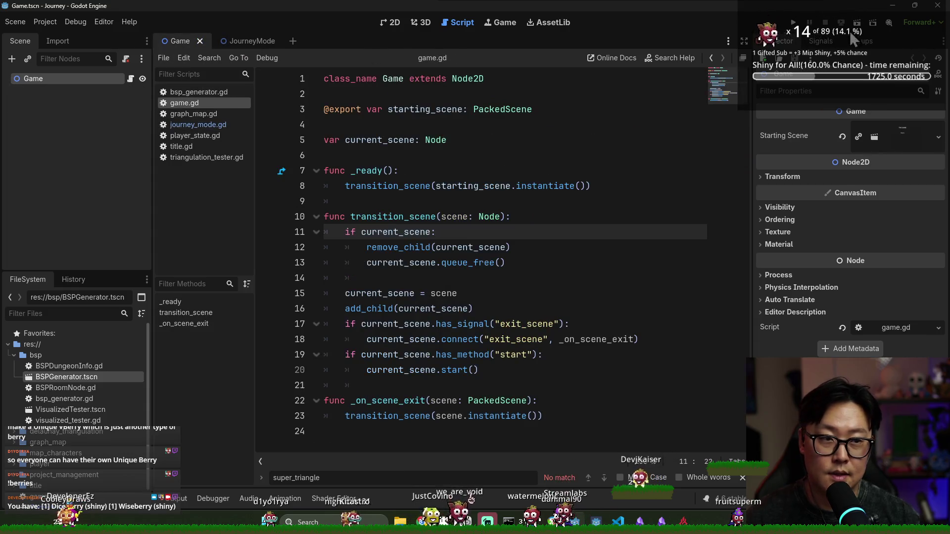
- Test-run the game, then return to the Godot editor and end the run
{"action": "left_click", "coordinate": [858, 23]}
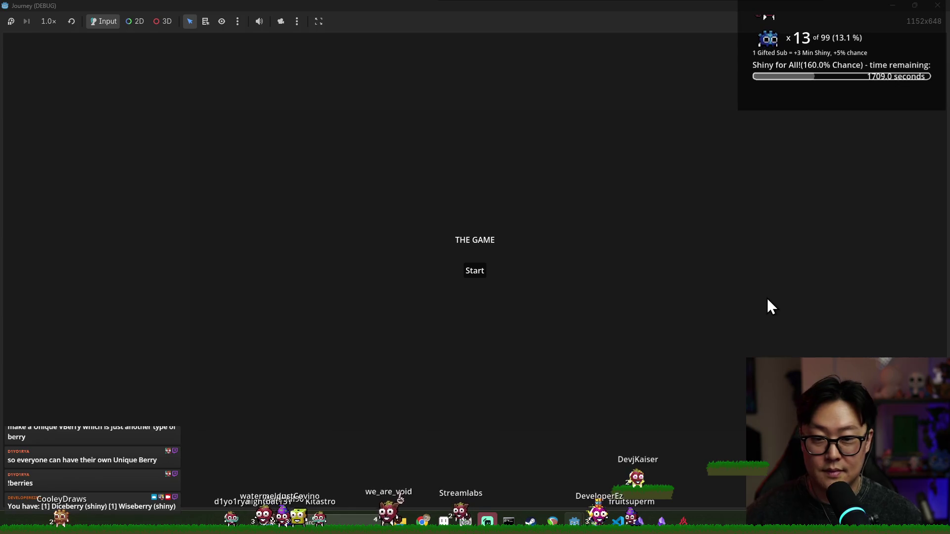
{"action": "key", "text": "alt+Tab"}
{"action": "left_click", "coordinate": [275, 230]}
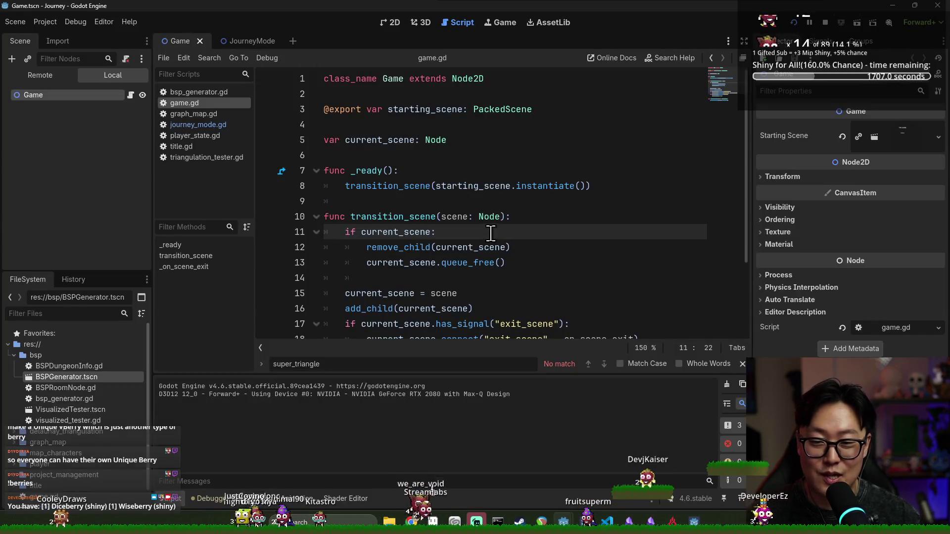
{"action": "scroll", "coordinate": [449, 315], "scroll_direction": "down", "scroll_amount": 2}
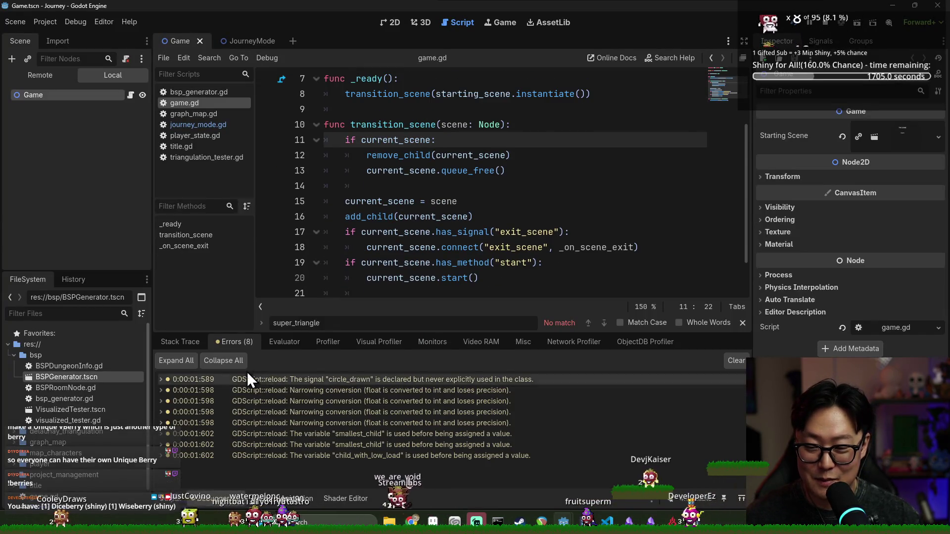
{"action": "key", "text": "alt+Tab"}
- Look over game.gd, then switch back to the JourneyMode scene's journey_mode.gd
{"action": "left_click", "coordinate": [361, 172]}
{"action": "scroll", "coordinate": [367, 159], "scroll_direction": "up", "scroll_amount": 2}
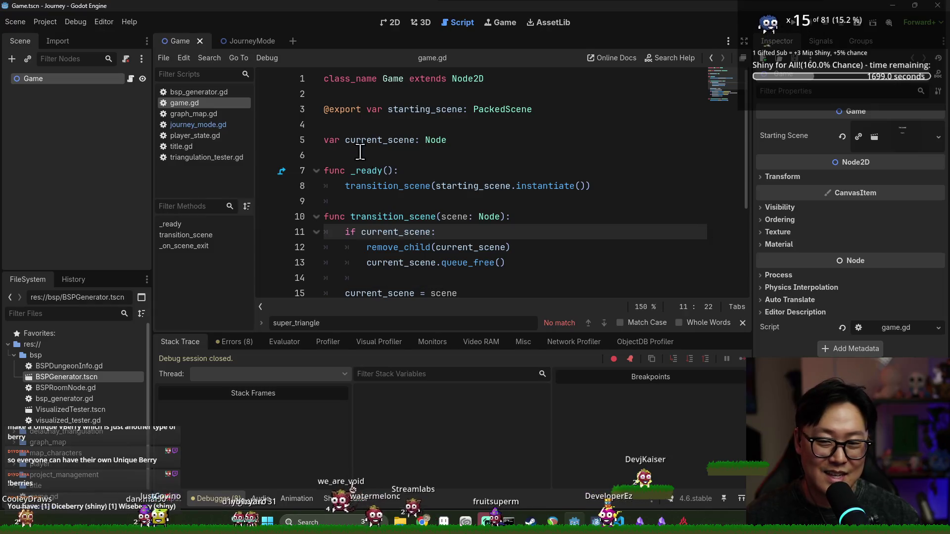
{"action": "scroll", "coordinate": [425, 188], "scroll_direction": "down", "scroll_amount": 3}
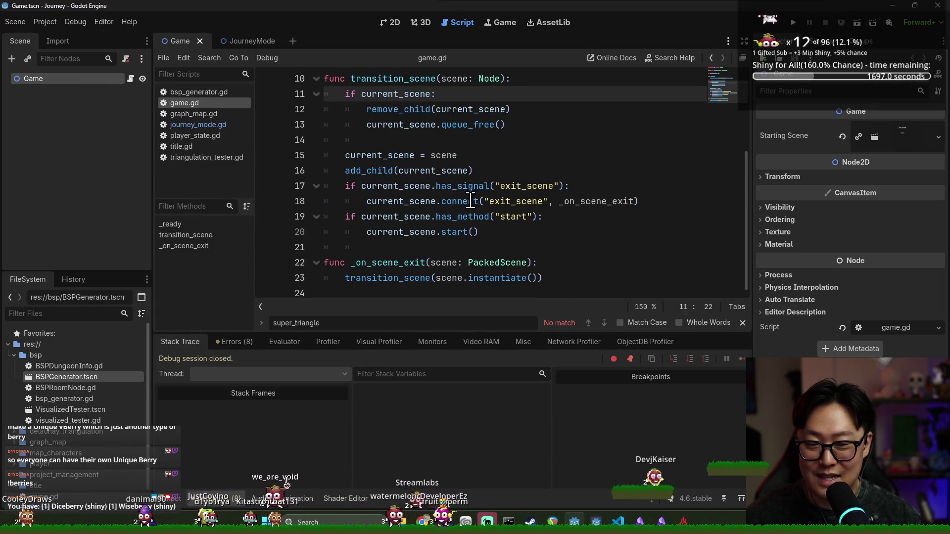
{"action": "scroll", "coordinate": [404, 162], "scroll_direction": "up", "scroll_amount": 3}
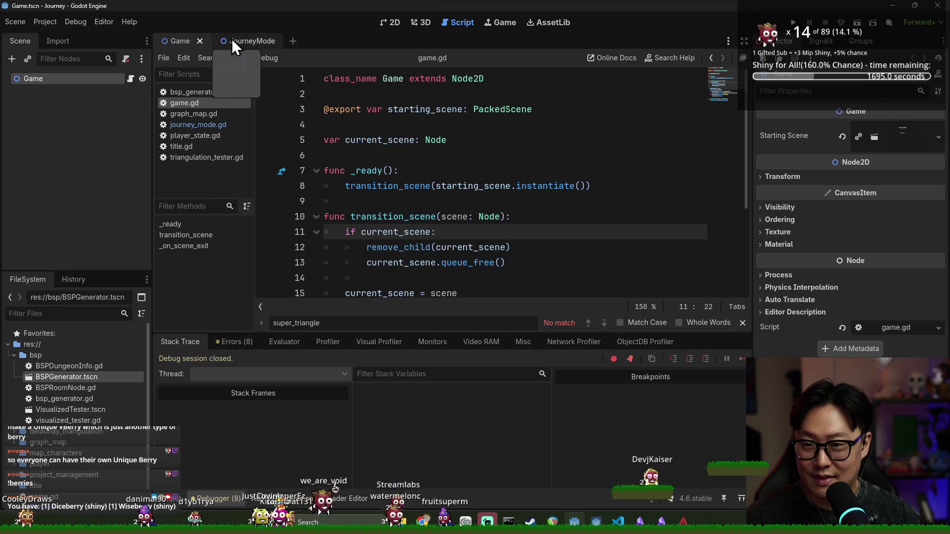
{"action": "left_click", "coordinate": [232, 41]}
{"action": "scroll", "coordinate": [474, 165], "scroll_direction": "up", "scroll_amount": 20}
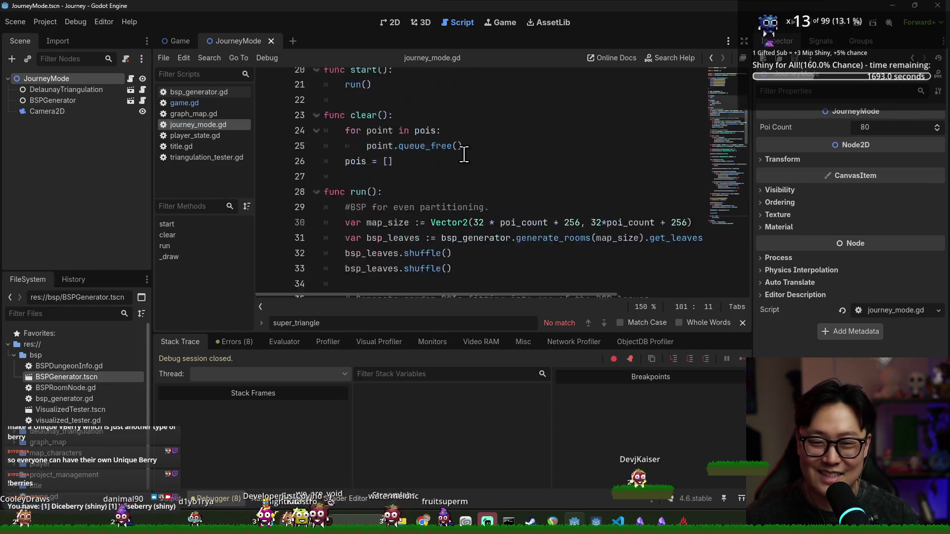
- Change the poi_count default on line 3 from 80 to 30 and save
{"action": "left_click", "coordinate": [455, 109]}
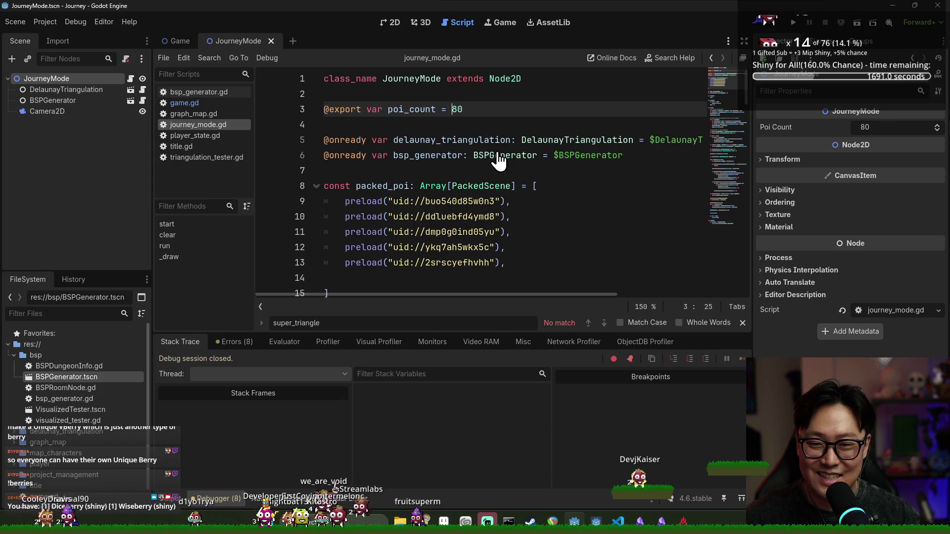
{"action": "double_click", "coordinate": [457, 109]}
{"action": "type", "text": "30"}
{"action": "key", "text": "ctrl+s"}
{"action": "left_click", "coordinate": [555, 125]}
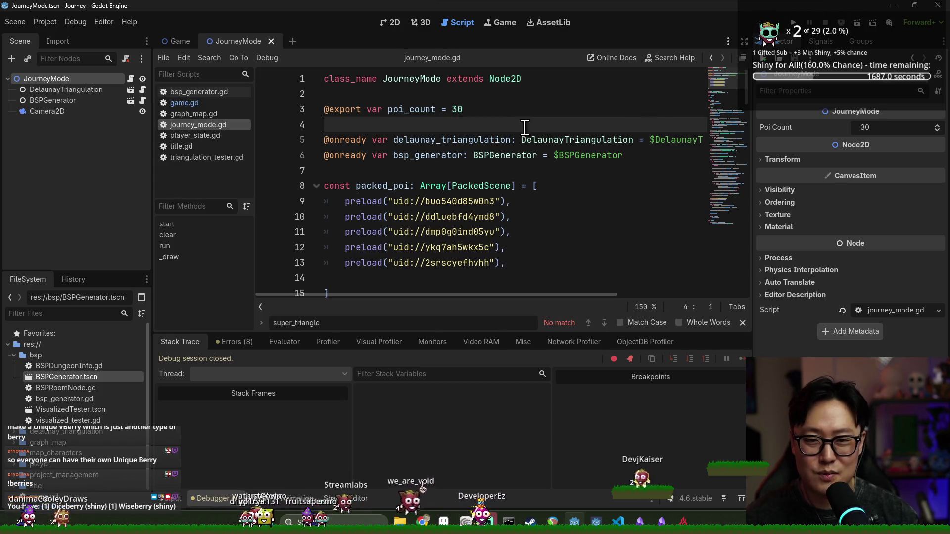
{"action": "scroll", "coordinate": [545, 161], "scroll_direction": "down", "scroll_amount": 6}
{"action": "scroll", "coordinate": [545, 161], "scroll_direction": "up", "scroll_amount": 3}
{"action": "key", "text": "ctrl+s"}
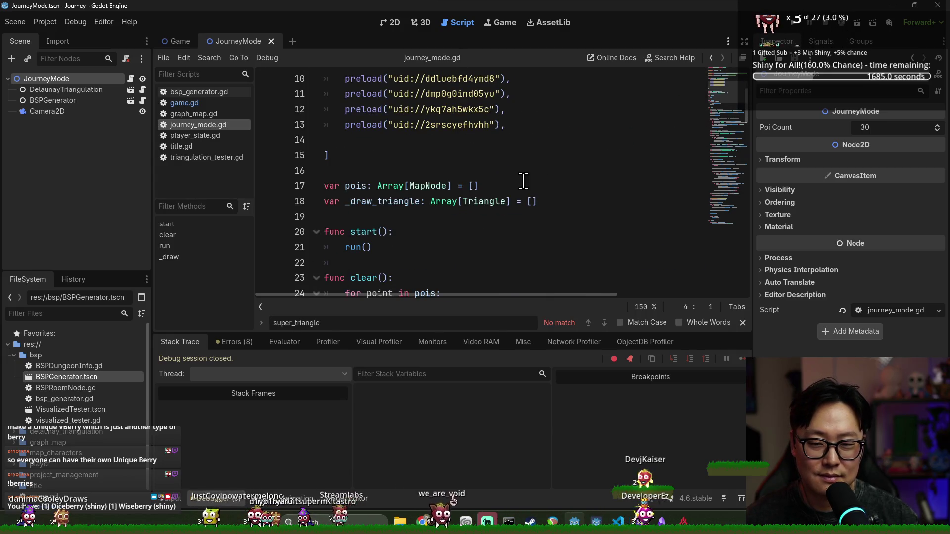
- Run the game, start the journey from the title screen, and return to the editor
{"action": "left_click", "coordinate": [859, 24]}
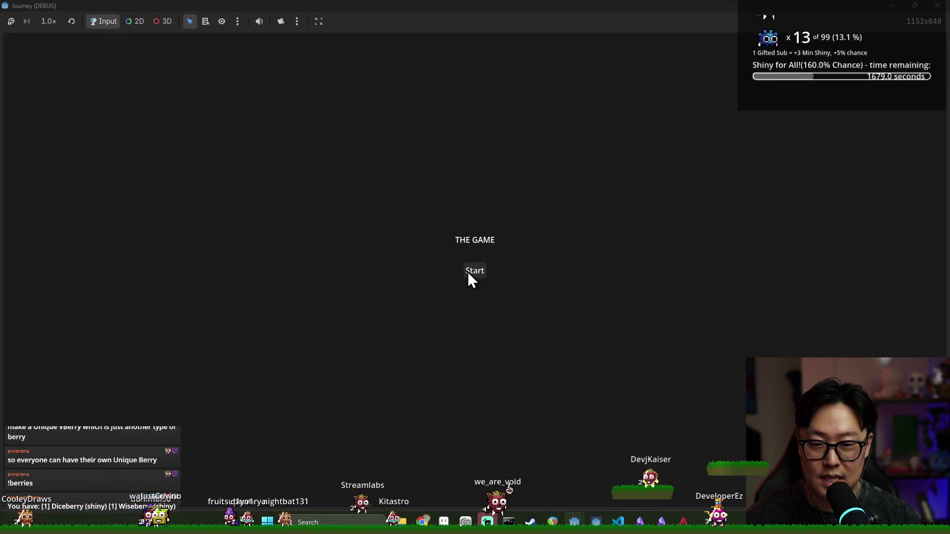
{"action": "left_click", "coordinate": [468, 271]}
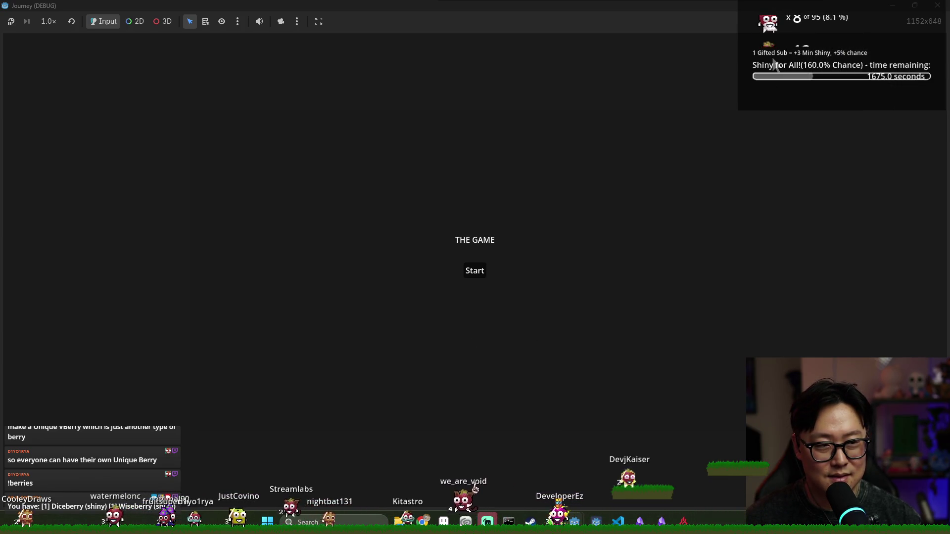
{"action": "key", "text": "alt+Tab"}
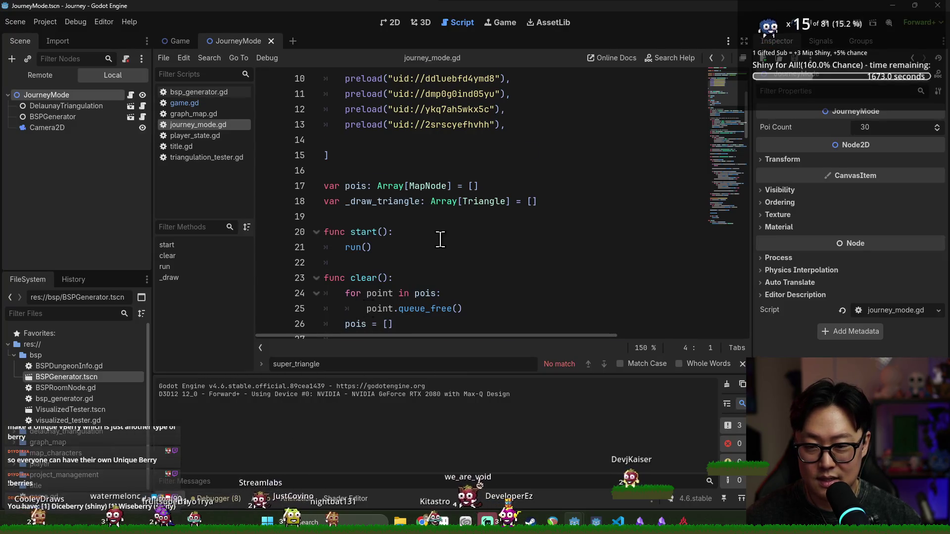
- Break on line 31 (bsp_leaves), run until it's hit, stop debugging, and jump to generate_rooms
{"action": "scroll", "coordinate": [439, 238], "scroll_direction": "down", "scroll_amount": 9}
{"action": "scroll", "coordinate": [322, 207], "scroll_direction": "down", "scroll_amount": 3}
{"action": "scroll", "coordinate": [336, 198], "scroll_direction": "up", "scroll_amount": 6}
{"action": "scroll", "coordinate": [340, 191], "scroll_direction": "up", "scroll_amount": 2}
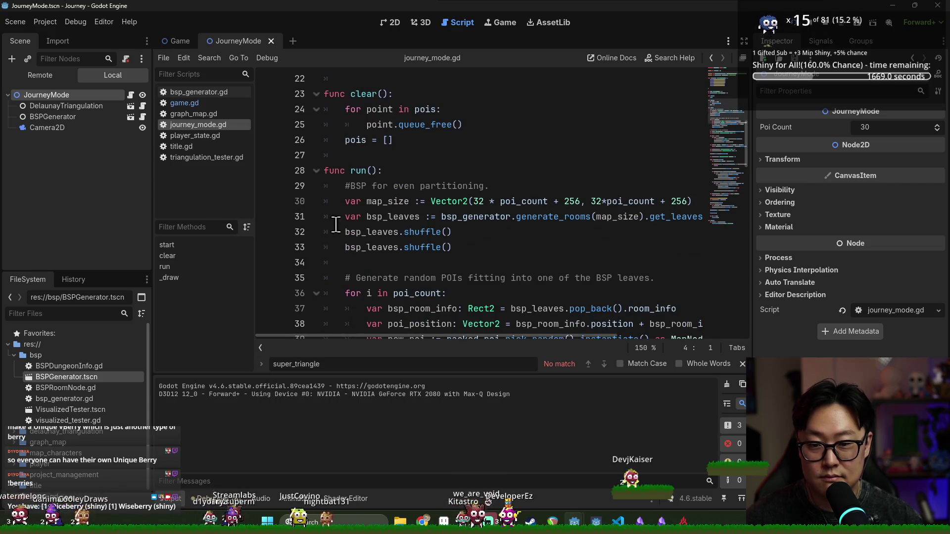
{"action": "left_click", "coordinate": [266, 216]}
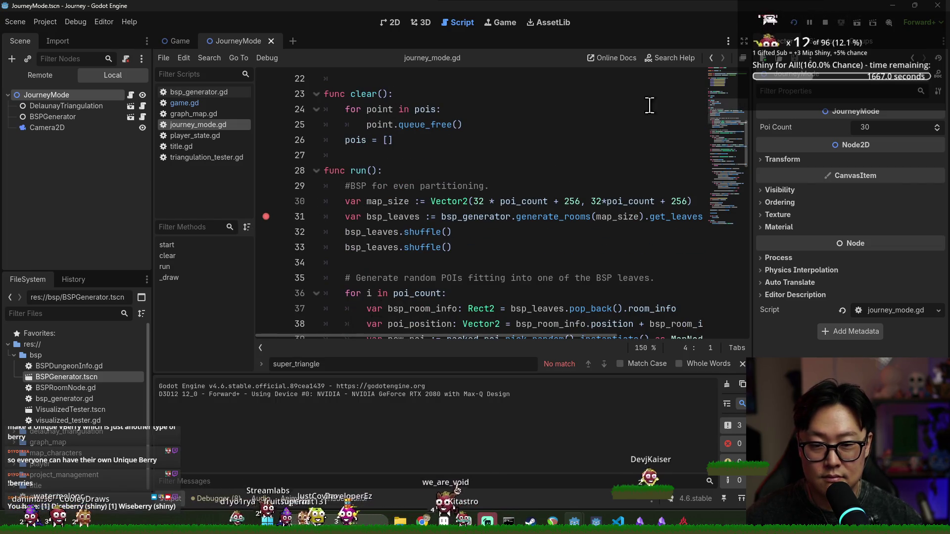
{"action": "left_click", "coordinate": [795, 23]}
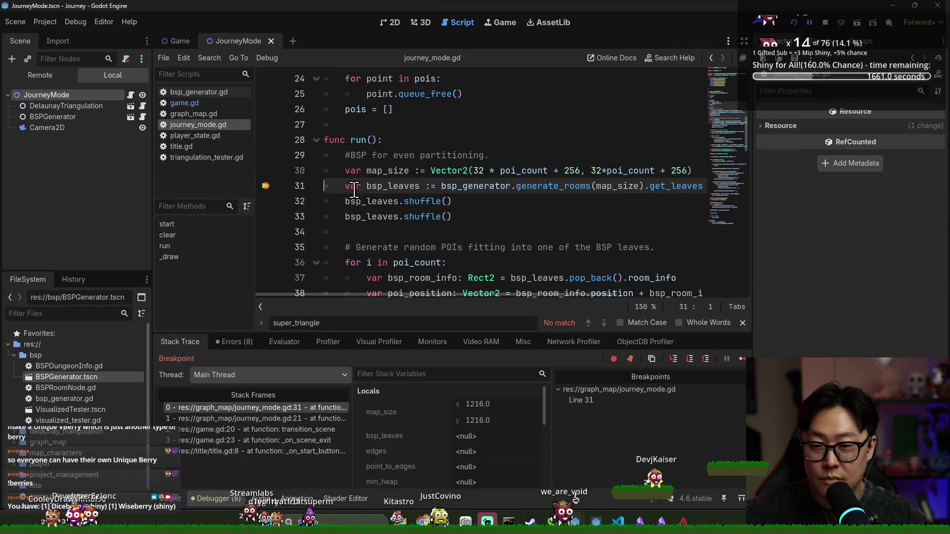
{"action": "left_click", "coordinate": [691, 359]}
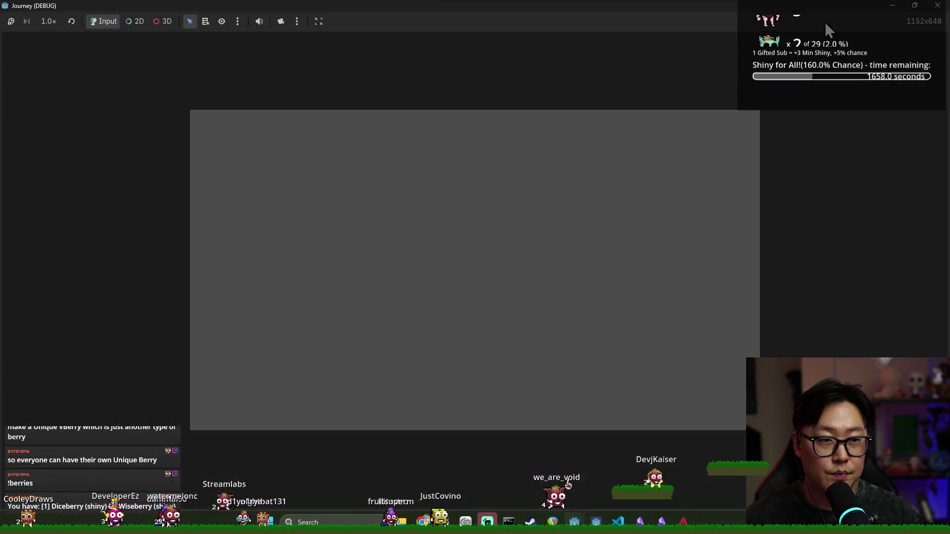
{"action": "left_click", "coordinate": [500, 206]}
{"action": "left_click", "coordinate": [544, 186], "text": "ctrl"}
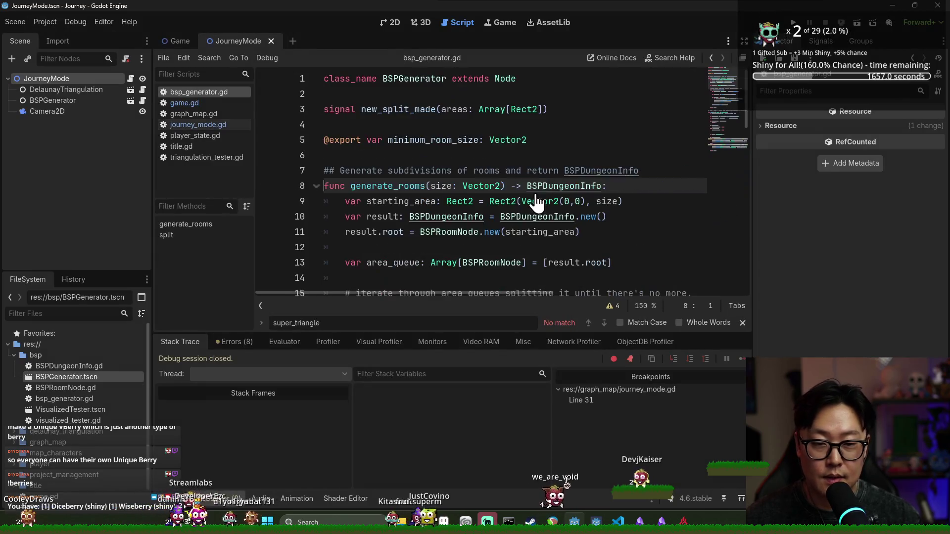
- Trace area_queue and its pop_front calls through the generate_rooms loop in bsp_generator.gd
{"action": "scroll", "coordinate": [416, 213], "scroll_direction": "down", "scroll_amount": 2}
{"action": "left_click", "coordinate": [406, 216]}
{"action": "double_click", "coordinate": [405, 217]}
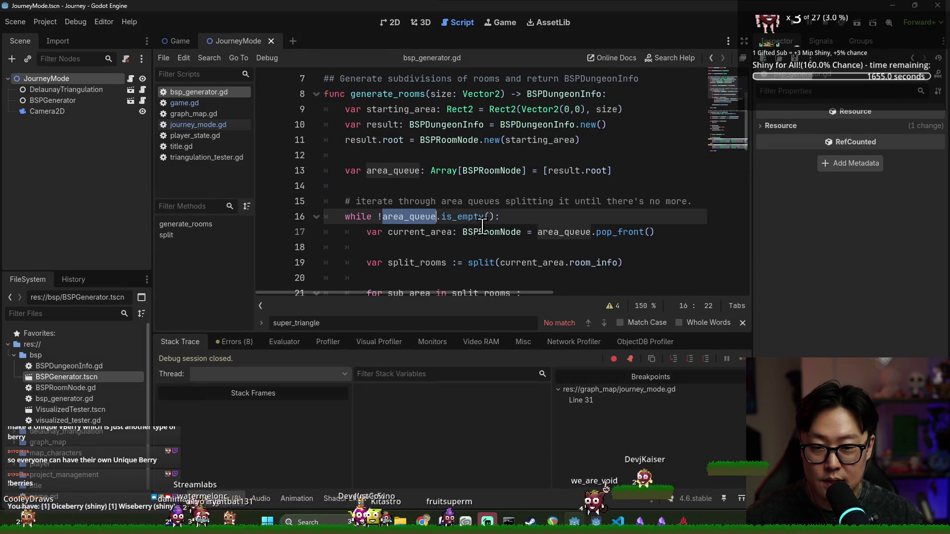
{"action": "scroll", "coordinate": [405, 198], "scroll_direction": "down", "scroll_amount": 1}
{"action": "scroll", "coordinate": [423, 175], "scroll_direction": "down", "scroll_amount": 1}
{"action": "scroll", "coordinate": [423, 174], "scroll_direction": "up", "scroll_amount": 2}
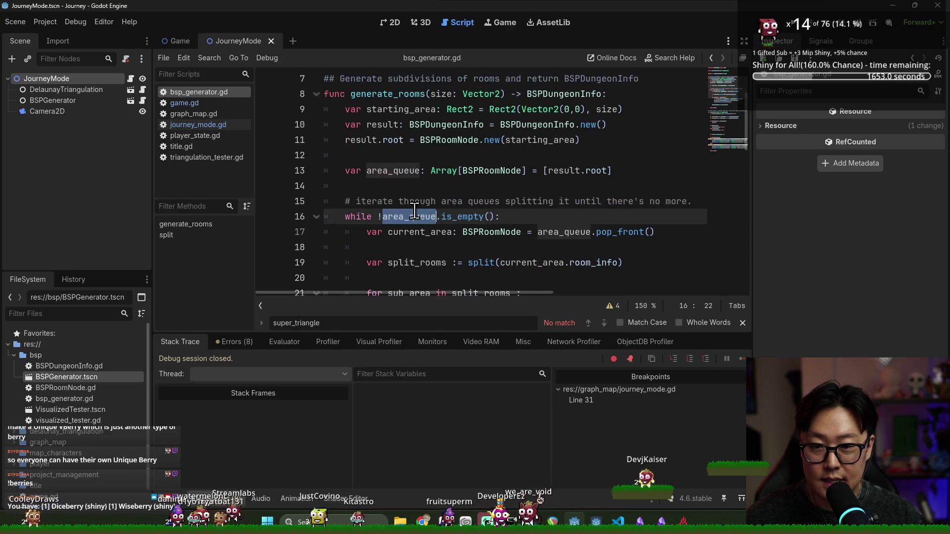
{"action": "double_click", "coordinate": [570, 232]}
{"action": "left_click", "coordinate": [429, 217]}
{"action": "left_click", "coordinate": [429, 232]}
{"action": "double_click", "coordinate": [618, 232]}
{"action": "double_click", "coordinate": [564, 232]}
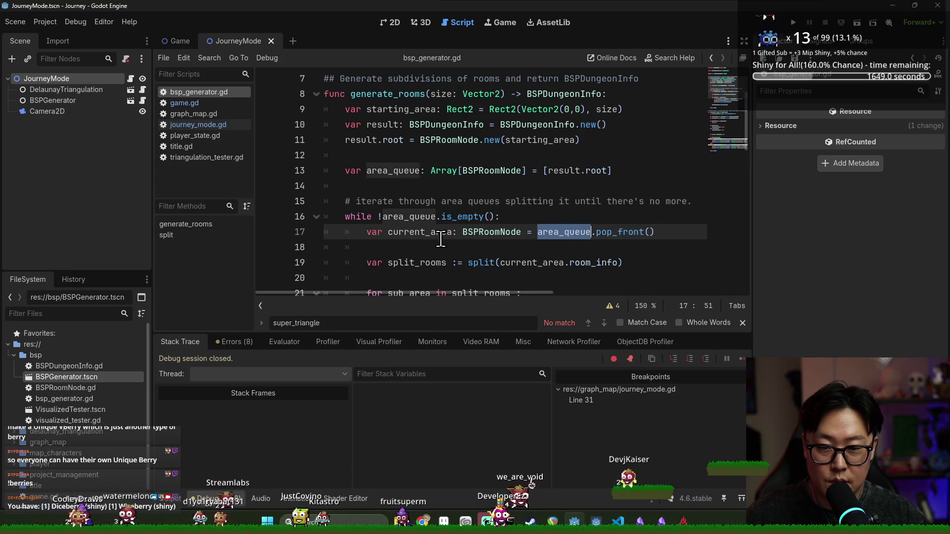
{"action": "scroll", "coordinate": [564, 217], "scroll_direction": "down", "scroll_amount": 1}
{"action": "left_click", "coordinate": [566, 183]}
{"action": "double_click", "coordinate": [565, 185]}
{"action": "double_click", "coordinate": [620, 186]}
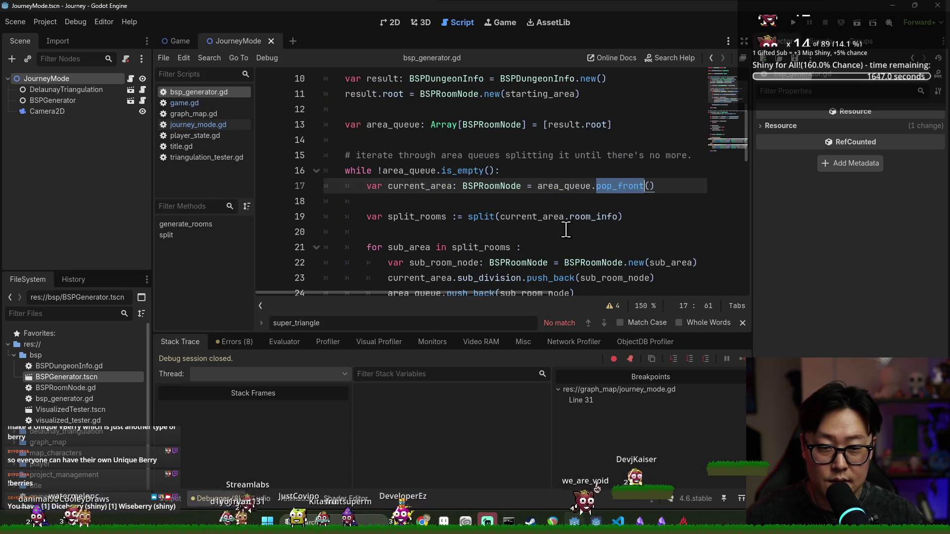
{"action": "scroll", "coordinate": [545, 188], "scroll_direction": "down", "scroll_amount": 1}
{"action": "key", "text": "ctrl+s"}
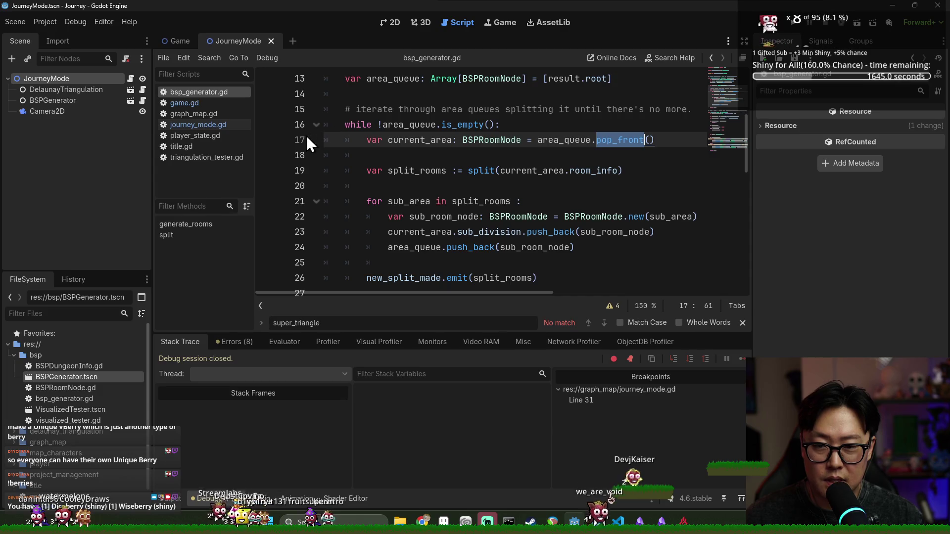
- Inspect sub_area and split_rooms on line 21, then save and close bsp_generator.gd
{"action": "double_click", "coordinate": [429, 201]}
{"action": "double_click", "coordinate": [480, 201]}
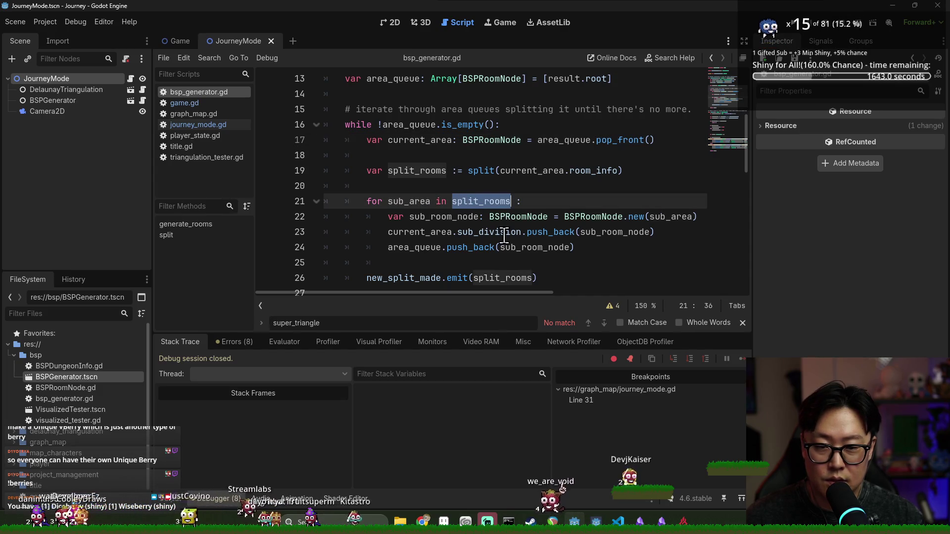
{"action": "double_click", "coordinate": [398, 201]}
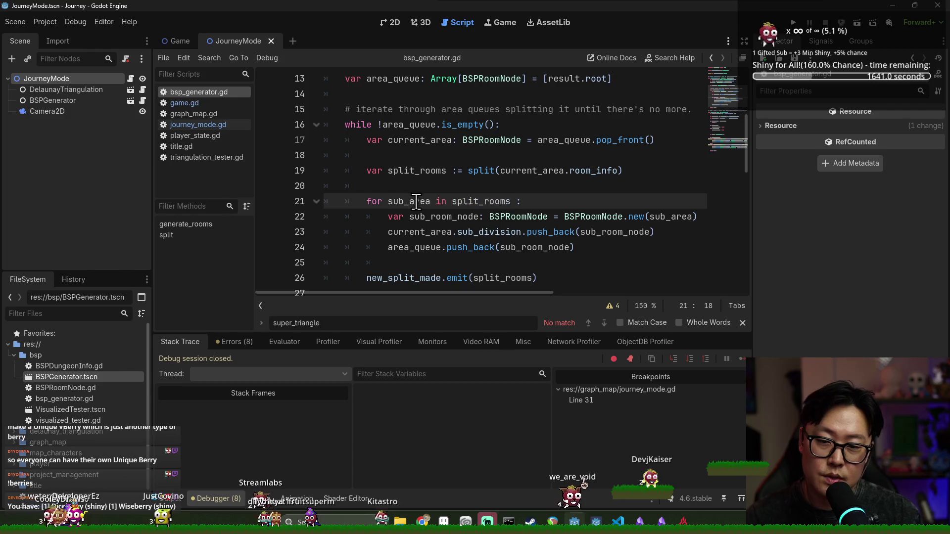
{"action": "scroll", "coordinate": [475, 209], "scroll_direction": "down", "scroll_amount": 2}
{"action": "scroll", "coordinate": [475, 209], "scroll_direction": "up", "scroll_amount": 4}
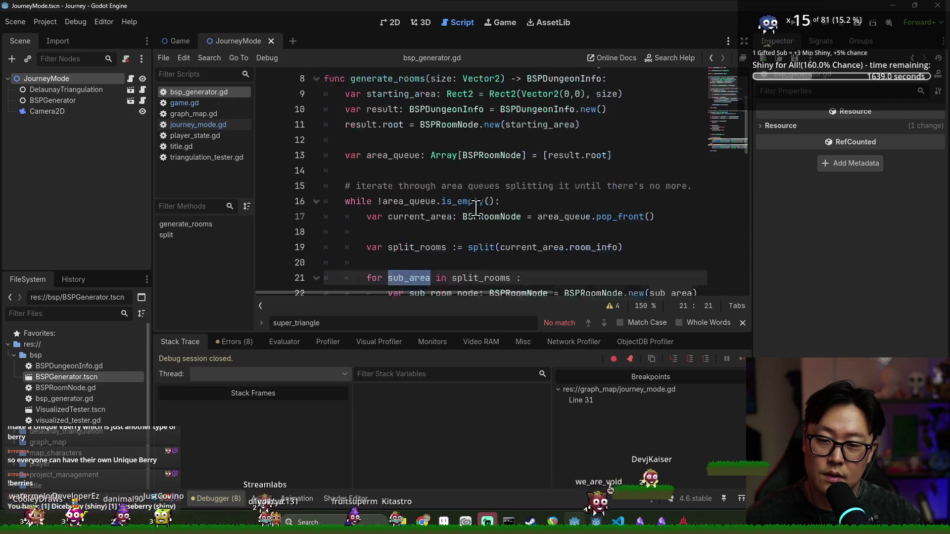
{"action": "key", "text": "ctrl+w"}
{"action": "key", "text": "ctrl+s"}
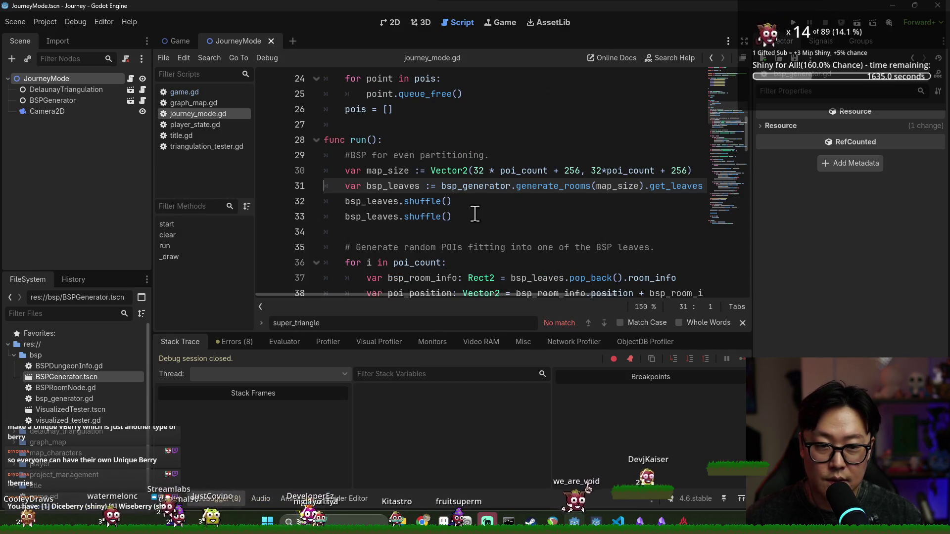
- Jump from bsp_leaves in journey_mode.gd to the get_leaves definition and run the game again
{"action": "scroll", "coordinate": [357, 210], "scroll_direction": "down", "scroll_amount": 1}
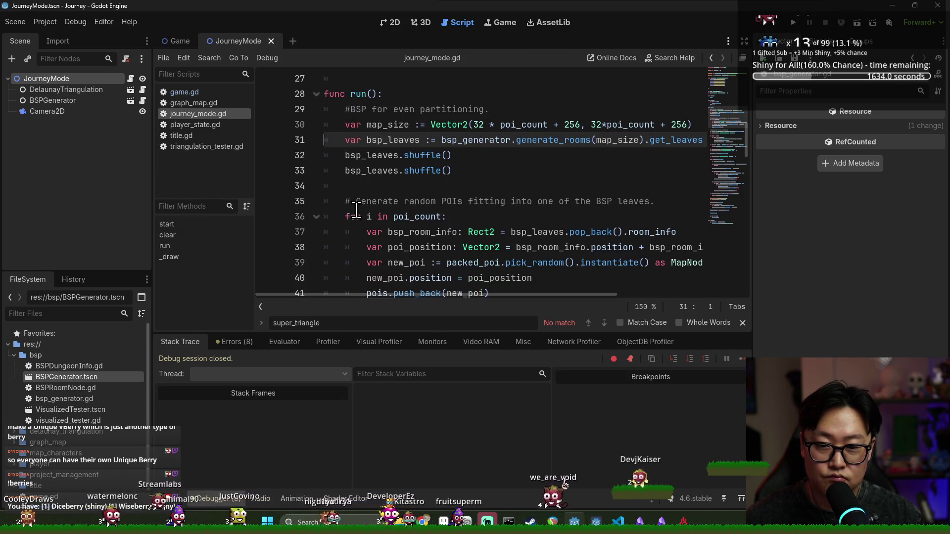
{"action": "double_click", "coordinate": [393, 140]}
{"action": "left_click_drag", "start_coordinate": [489, 295], "coordinate": [520, 293]}
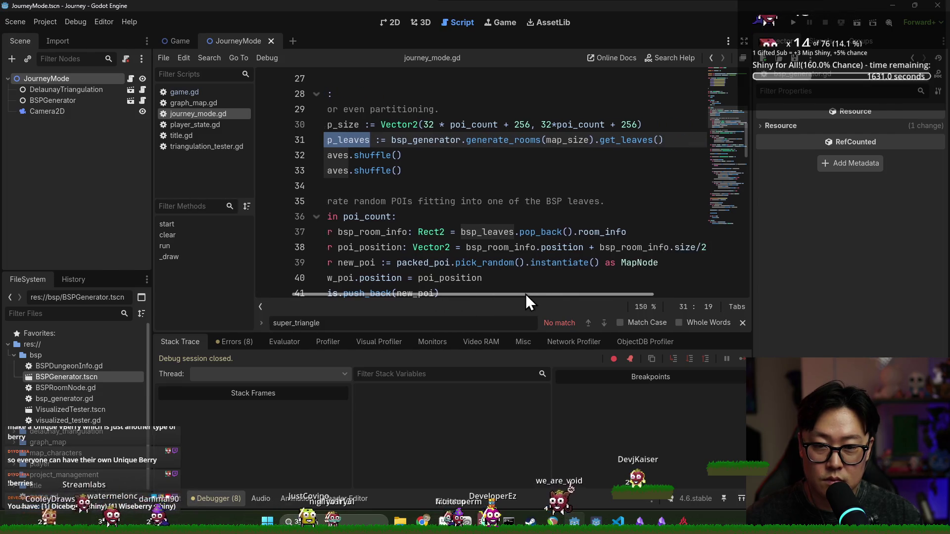
{"action": "left_click", "coordinate": [636, 140], "text": "ctrl"}
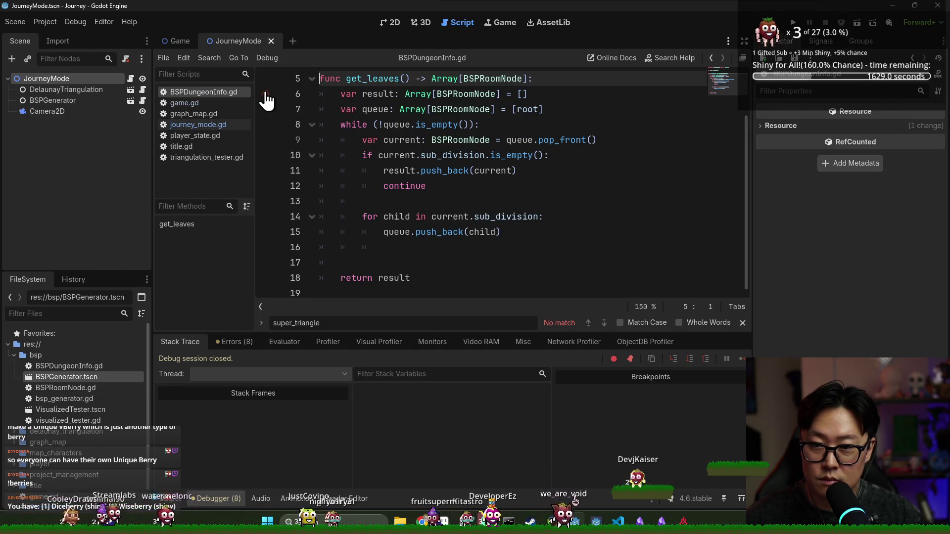
{"action": "key", "text": "F5"}
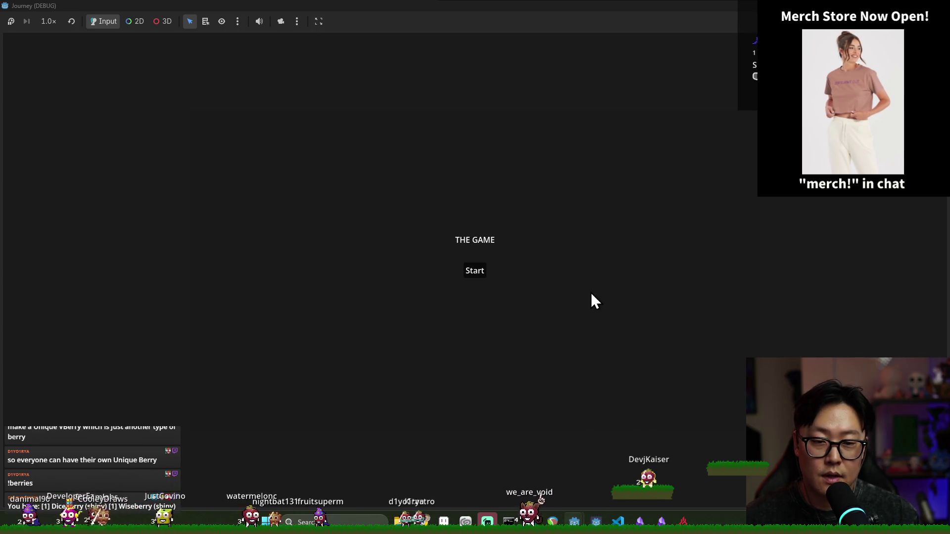
- Return to the Godot editor and stop the running game
{"action": "key", "text": "alt+Tab"}
{"action": "left_click", "coordinate": [218, 234]}
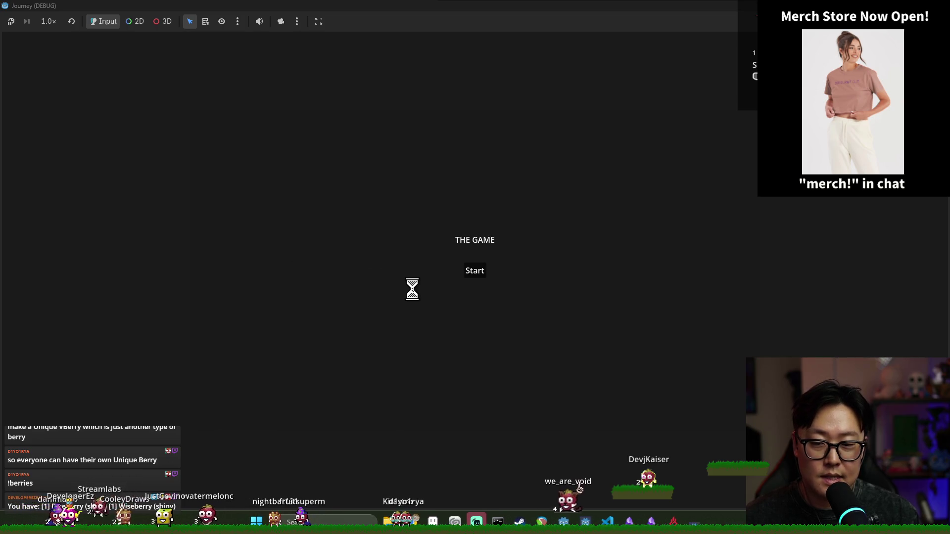
{"action": "key", "text": "alt+Tab"}
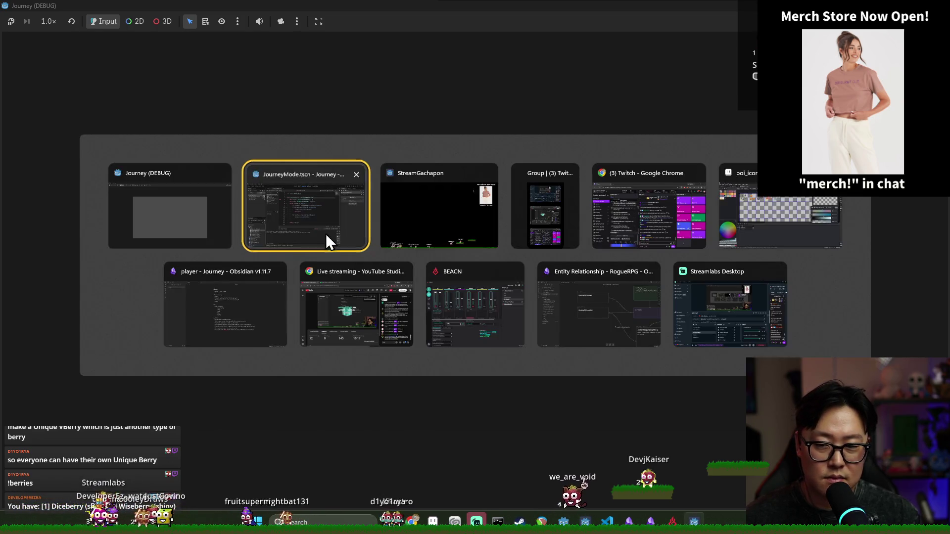
{"action": "key", "text": "F8"}
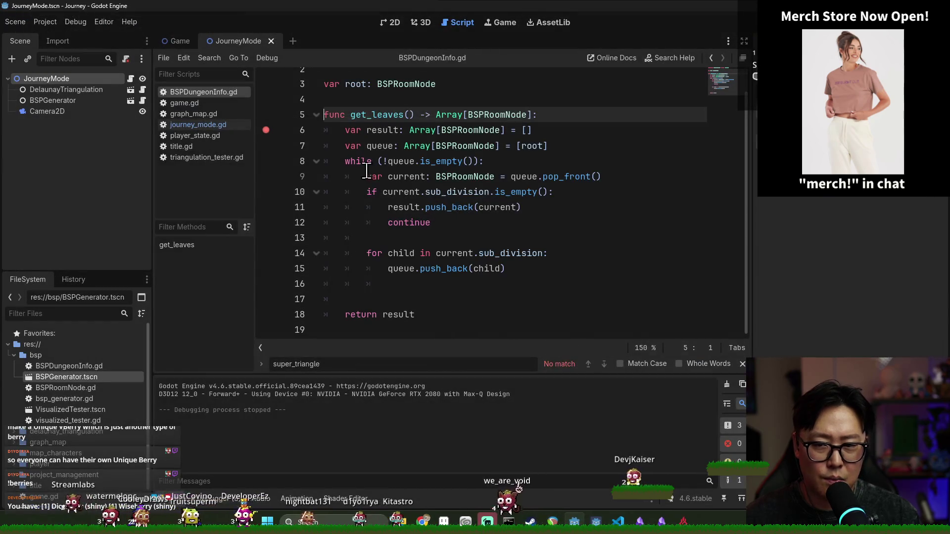
- Select the BSPGenerator node and begin editing its Minimum Room Size x value
{"action": "left_click", "coordinate": [463, 179]}
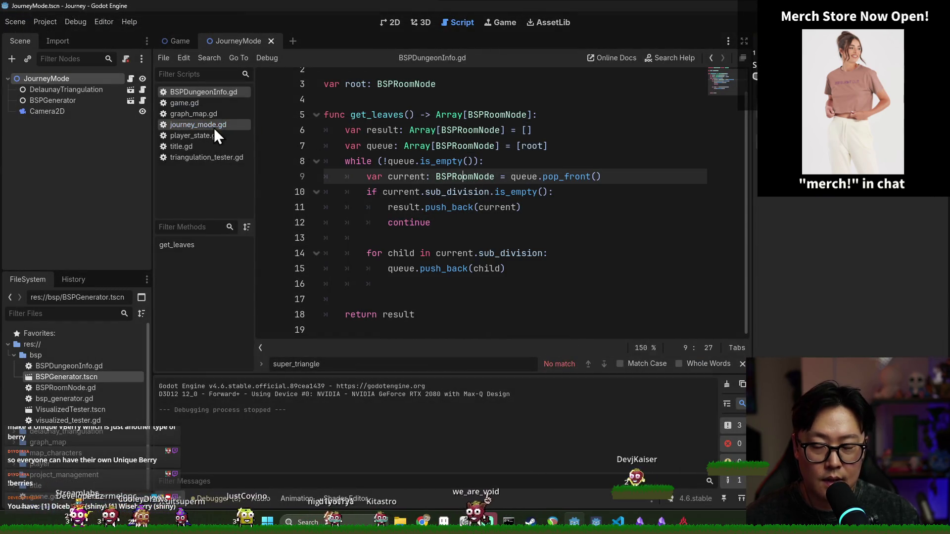
{"action": "left_click", "coordinate": [78, 99]}
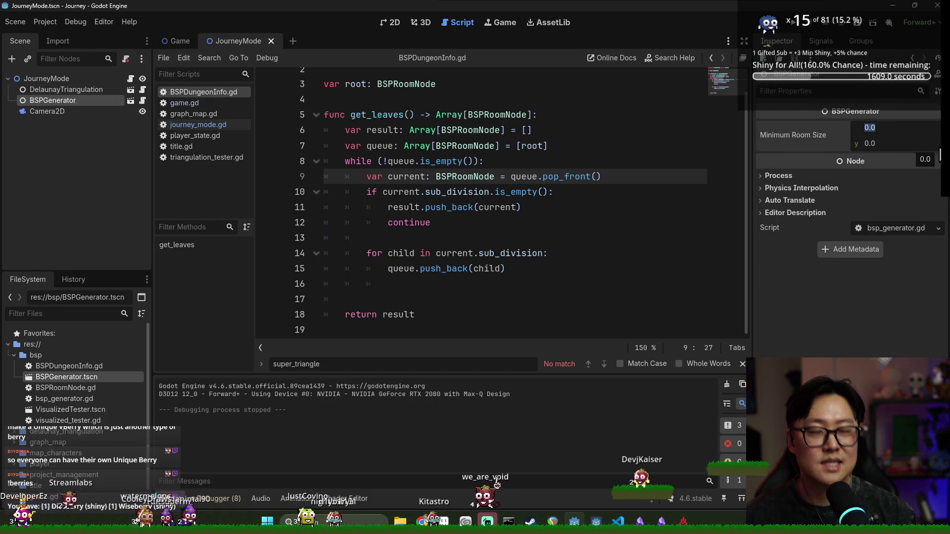
{"action": "left_click", "coordinate": [63, 91]}
{"action": "left_click", "coordinate": [62, 100]}
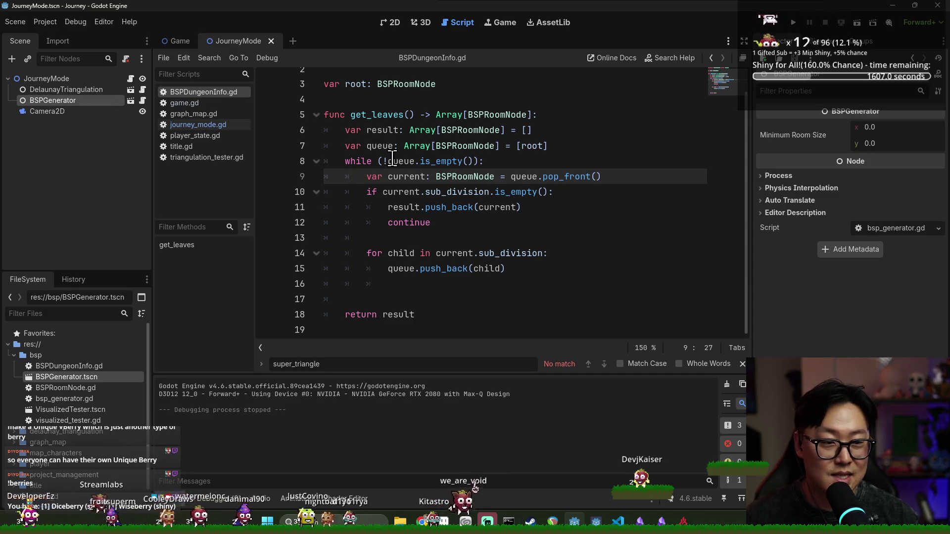
{"action": "left_click", "coordinate": [888, 128]}
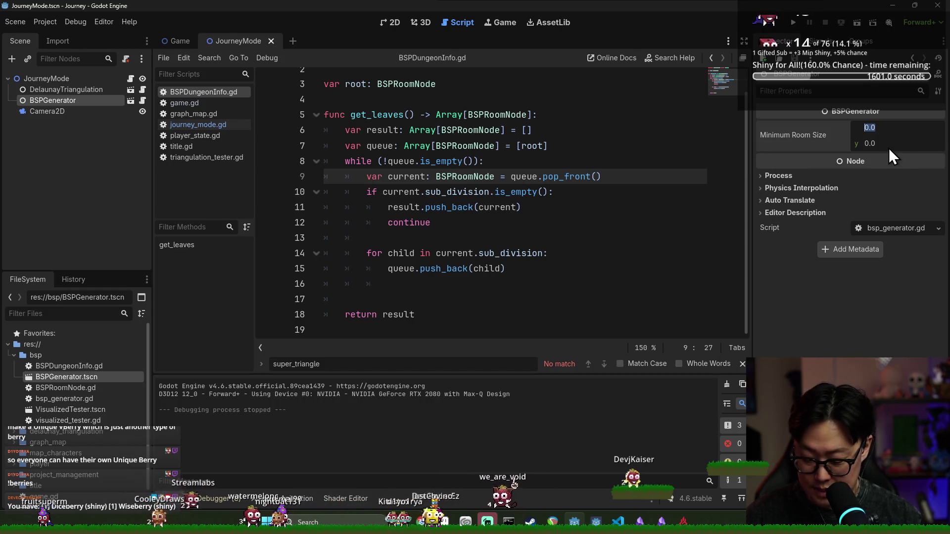
- Set BSPGenerator's Minimum Room Size to 125 by 125
{"action": "type", "text": "125"}
{"action": "key", "text": "Tab"}
{"action": "type", "text": "125"}
{"action": "key", "text": "Return"}
- Test-run the game from its Start menu, close it, and save the scene
{"action": "key", "text": "F5"}
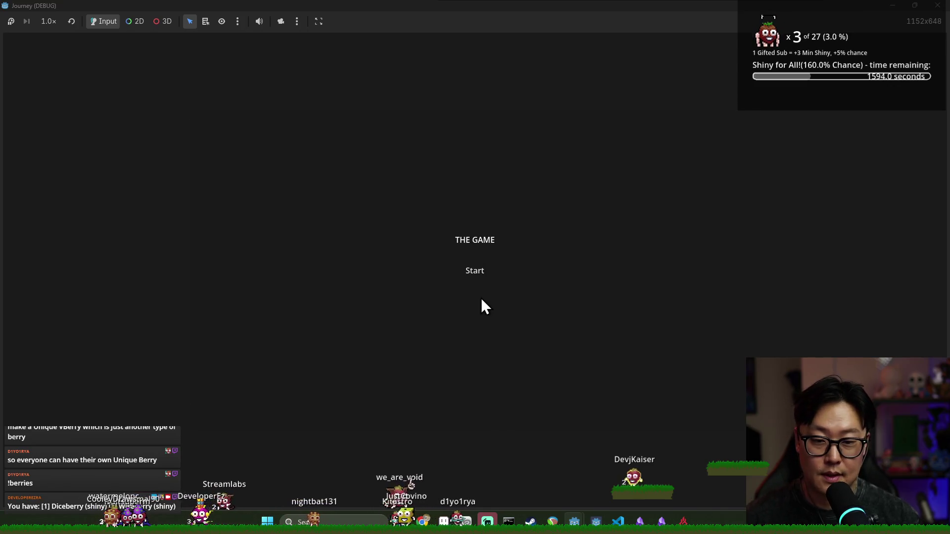
{"action": "left_click", "coordinate": [476, 270]}
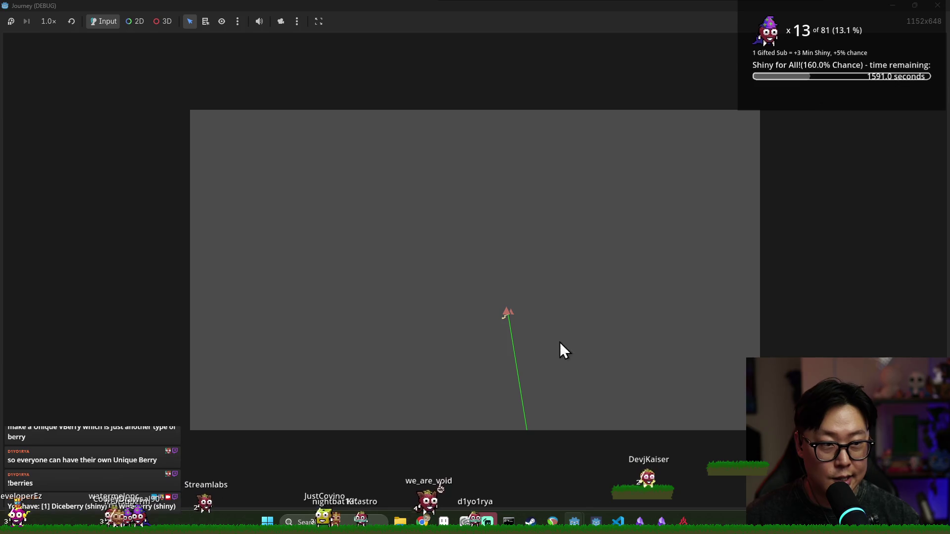
{"action": "left_click", "coordinate": [939, 6]}
{"action": "key", "text": "ctrl+s"}
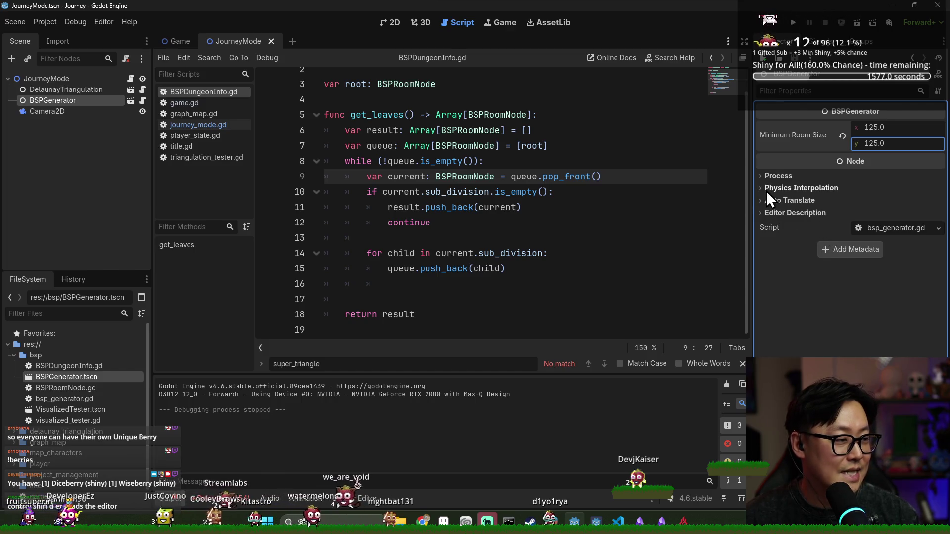
- Duplicate the while loop line in BSPDungeonInfo.gd, then undo the duplicate
{"action": "left_click", "coordinate": [543, 164]}
{"action": "key", "text": "ctrl+shift+d"}
{"action": "key", "text": "ctrl+z"}
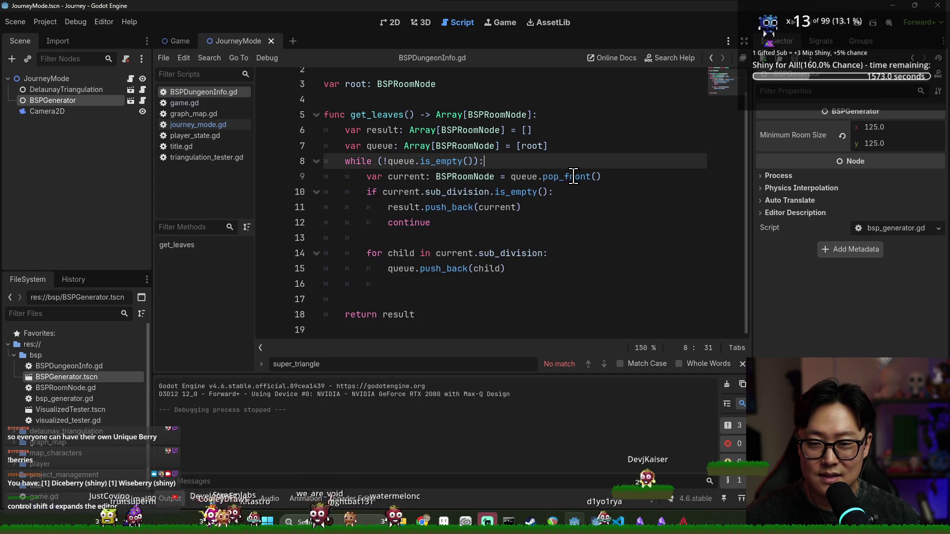
{"action": "scroll", "coordinate": [461, 151], "scroll_direction": "up", "scroll_amount": 2}
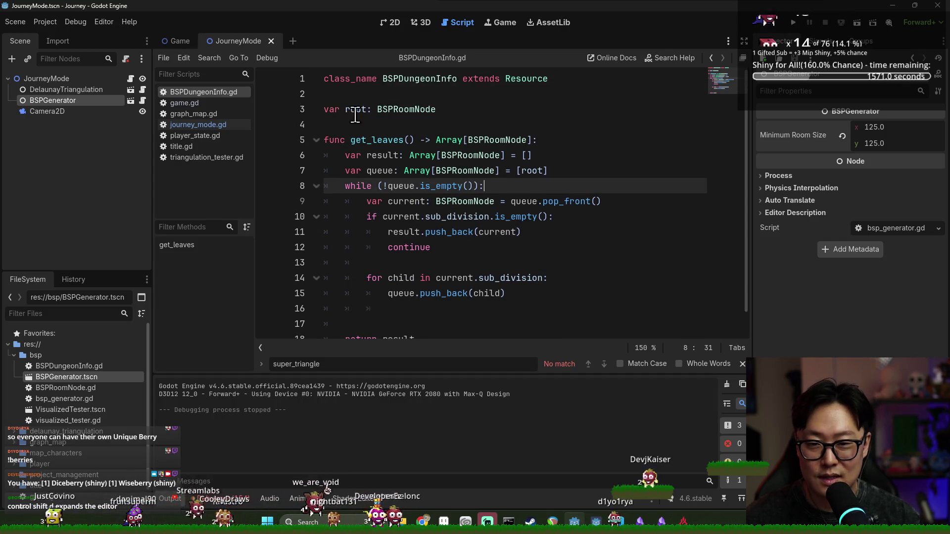
{"action": "scroll", "coordinate": [426, 185], "scroll_direction": "down", "scroll_amount": 2}
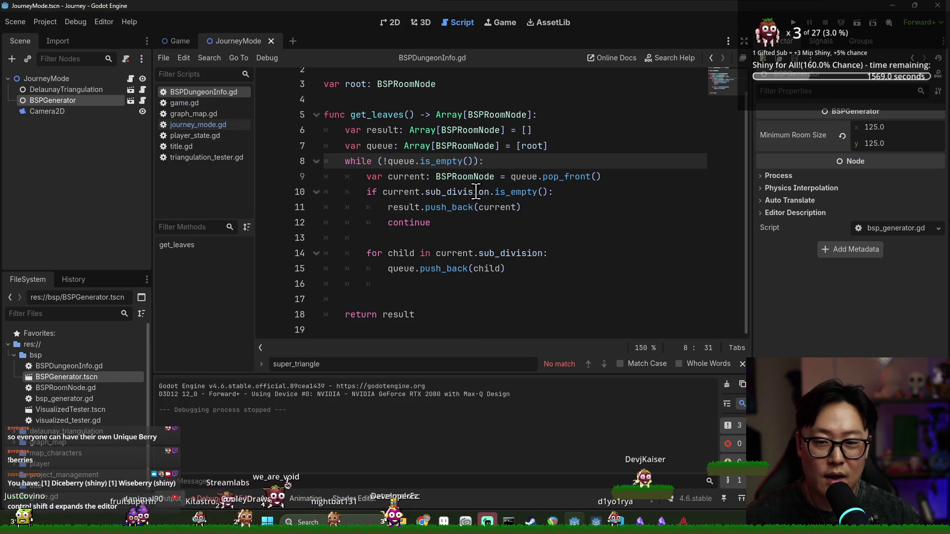
- Close BSPDungeonInfo.gd and place the caret after poi_count = 30 in journey_mode.gd
{"action": "key", "text": "ctrl+w"}
{"action": "scroll", "coordinate": [392, 212], "scroll_direction": "up", "scroll_amount": 2}
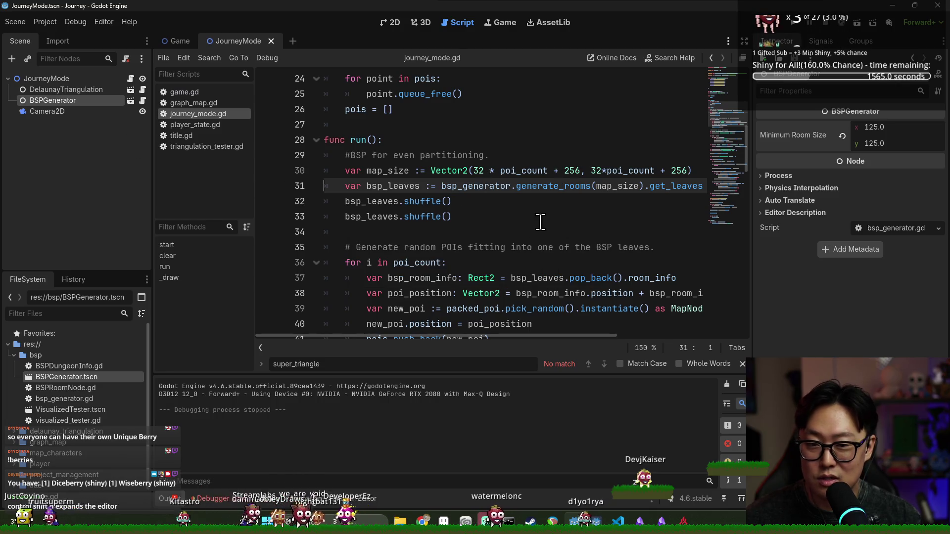
{"action": "scroll", "coordinate": [441, 169], "scroll_direction": "up", "scroll_amount": 7}
{"action": "scroll", "coordinate": [440, 170], "scroll_direction": "up", "scroll_amount": 1}
{"action": "left_click", "coordinate": [502, 110]}
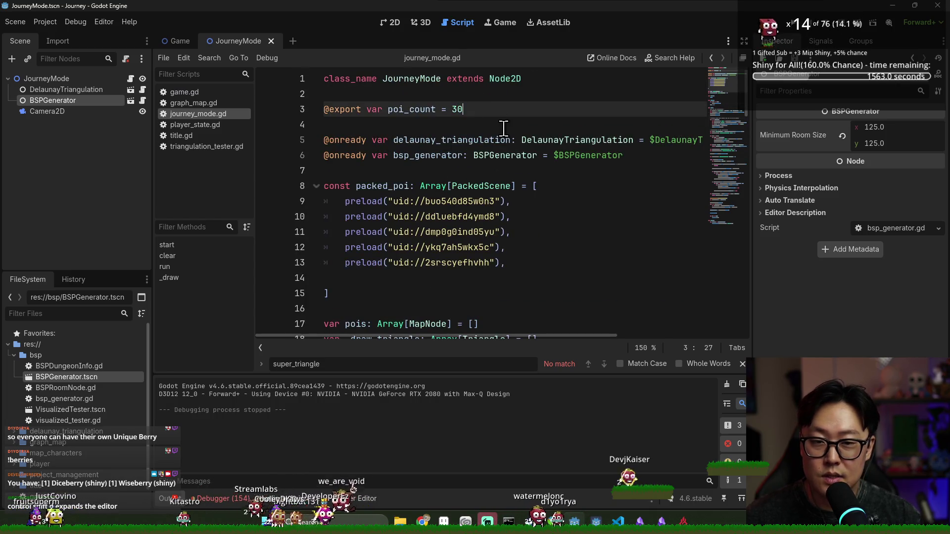
- Change poi_count to 80, set Minimum Room Size to 64 by 64, and run the project
{"action": "type", "text": "80"}
{"action": "key", "text": "ctrl+s"}
{"action": "key", "text": "ctrl+s"}
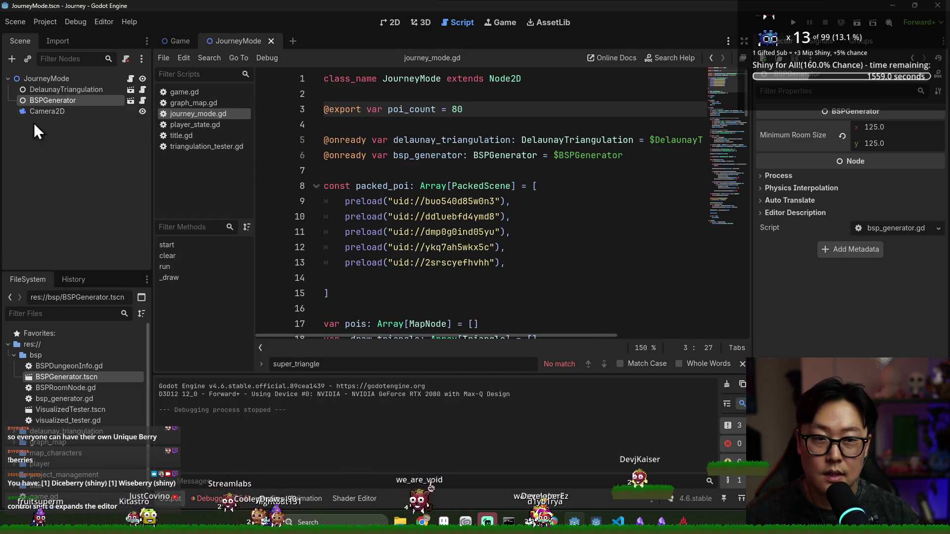
{"action": "left_click", "coordinate": [889, 128]}
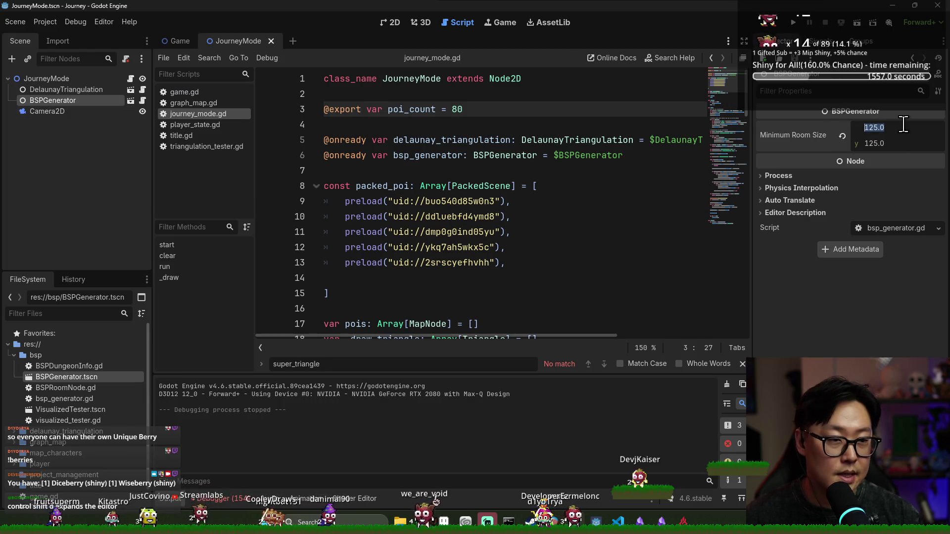
{"action": "type", "text": "64"}
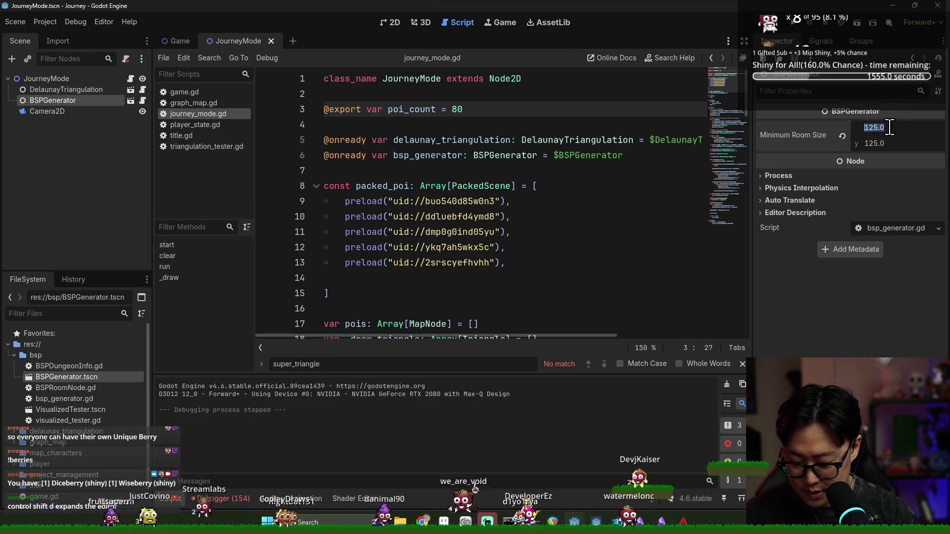
{"action": "key", "text": "Tab"}
{"action": "type", "text": "64"}
{"action": "key", "text": "ctrl+s"}
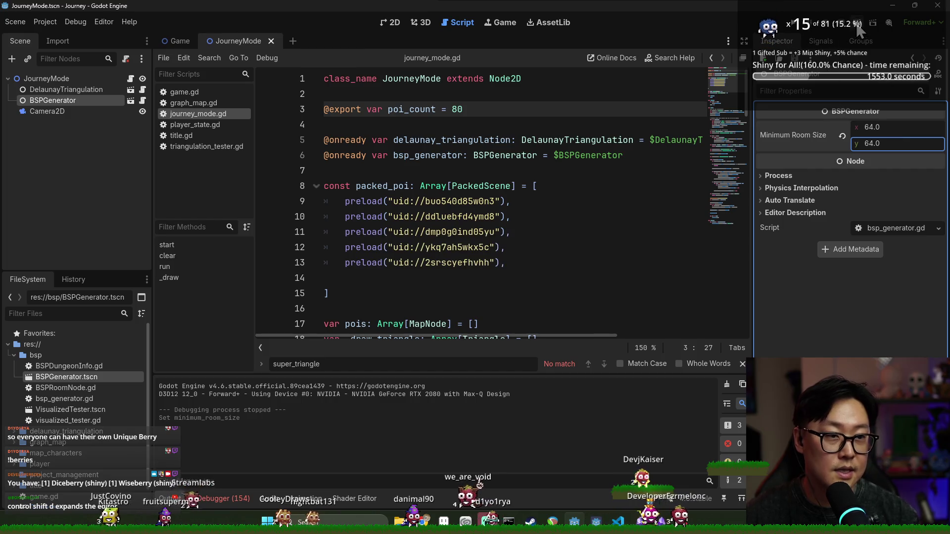
{"action": "key", "text": "F5"}
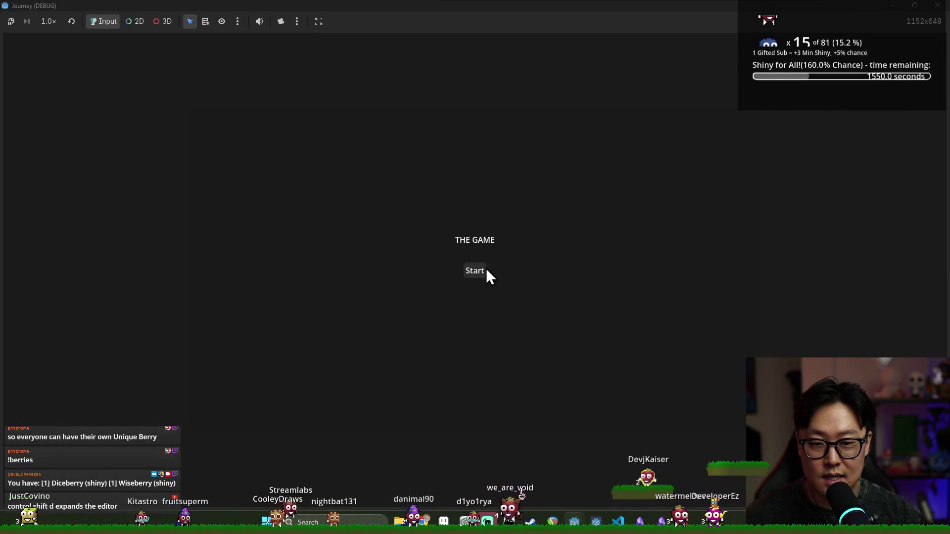
- Start and close the test game, switch to the 2D view, and open Project Settings
{"action": "left_click", "coordinate": [485, 271]}
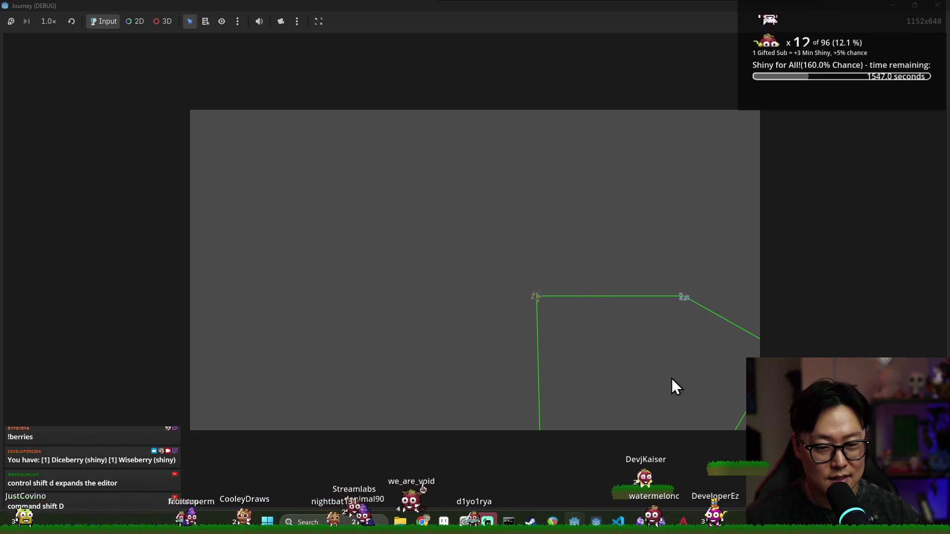
{"action": "left_click", "coordinate": [938, 6]}
{"action": "left_click", "coordinate": [393, 24]}
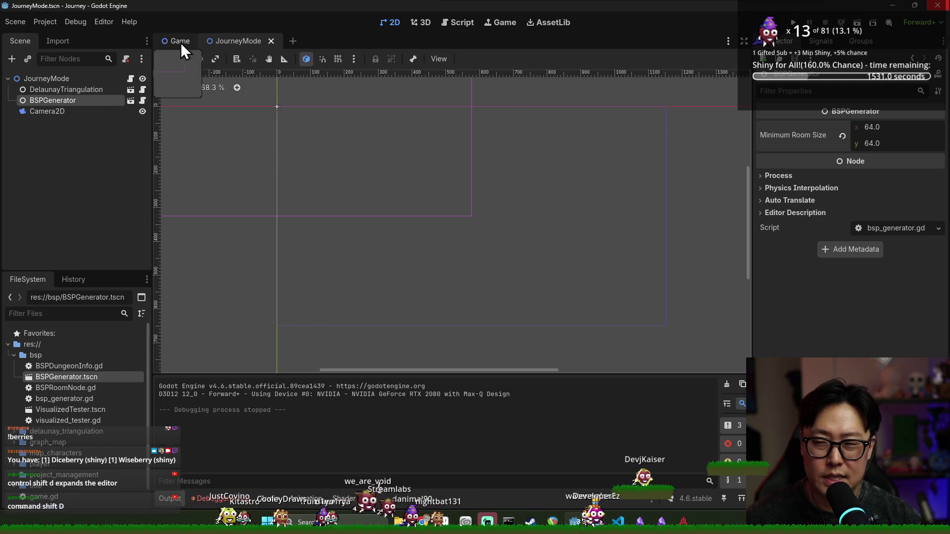
{"action": "left_click", "coordinate": [45, 26]}
{"action": "left_click", "coordinate": [64, 42]}
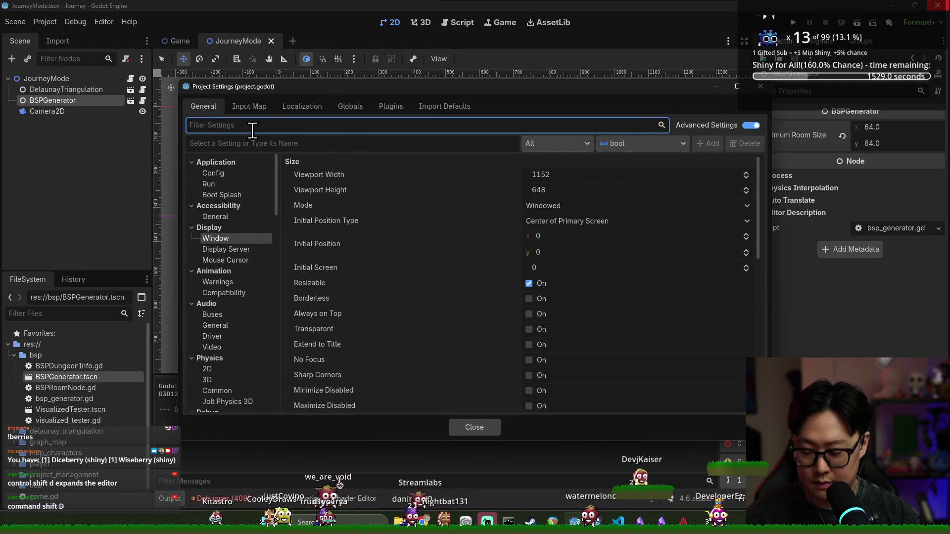
- Set Rendering > Textures > Default Texture Filter to Nearest in Project Settings
{"action": "type", "text": "fil;ter"}
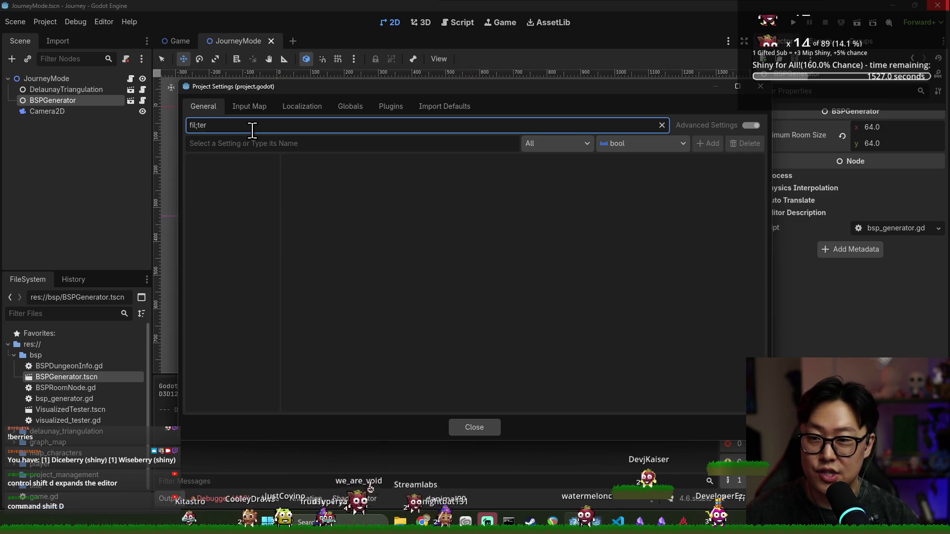
{"action": "key", "text": "BackSpace"}
{"action": "key", "text": "BackSpace"}
{"action": "key", "text": "BackSpace"}
{"action": "key", "text": "BackSpace"}
{"action": "type", "text": "ter"}
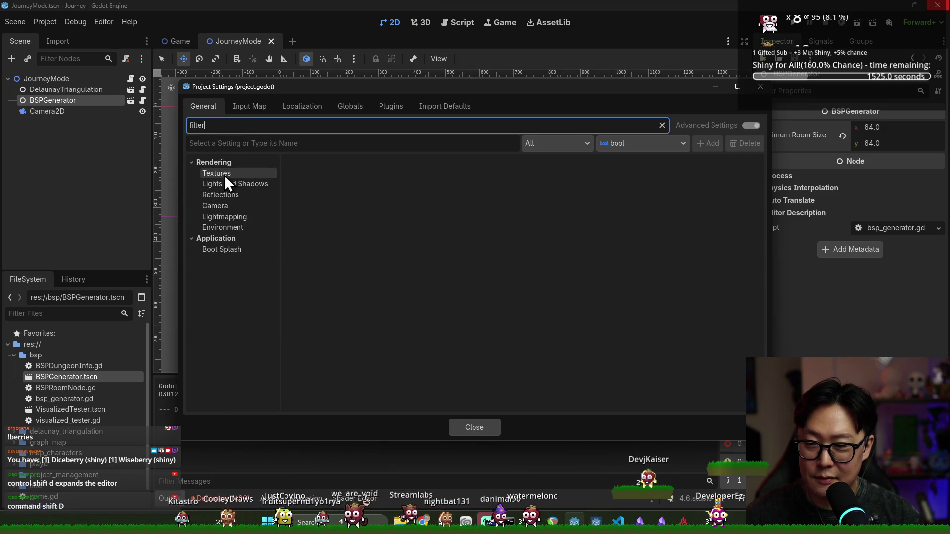
{"action": "left_click", "coordinate": [225, 174]}
{"action": "left_click", "coordinate": [583, 176]}
{"action": "left_click", "coordinate": [560, 192]}
{"action": "left_click", "coordinate": [497, 427]}
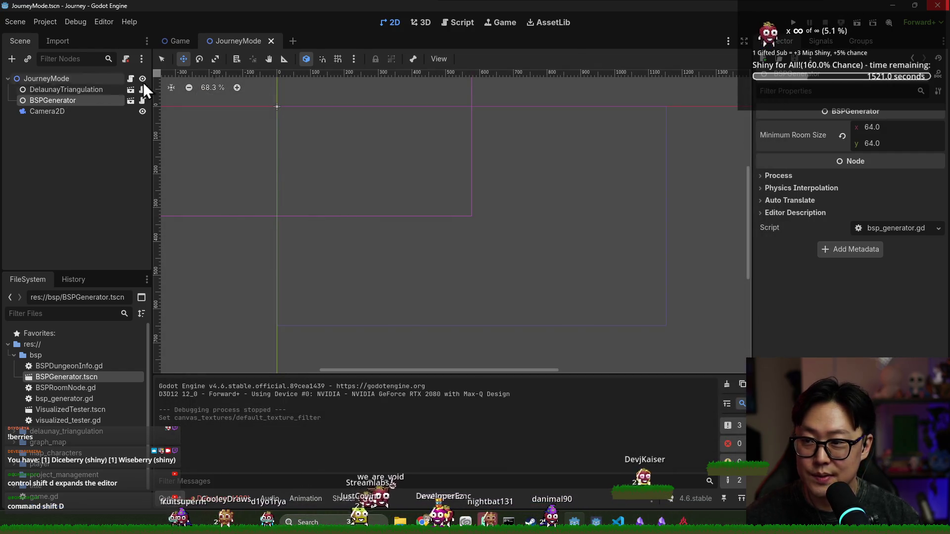
- Enable Position and Rotation Smoothing on the JourneyMode Camera2D and save the scene
{"action": "left_click", "coordinate": [174, 43]}
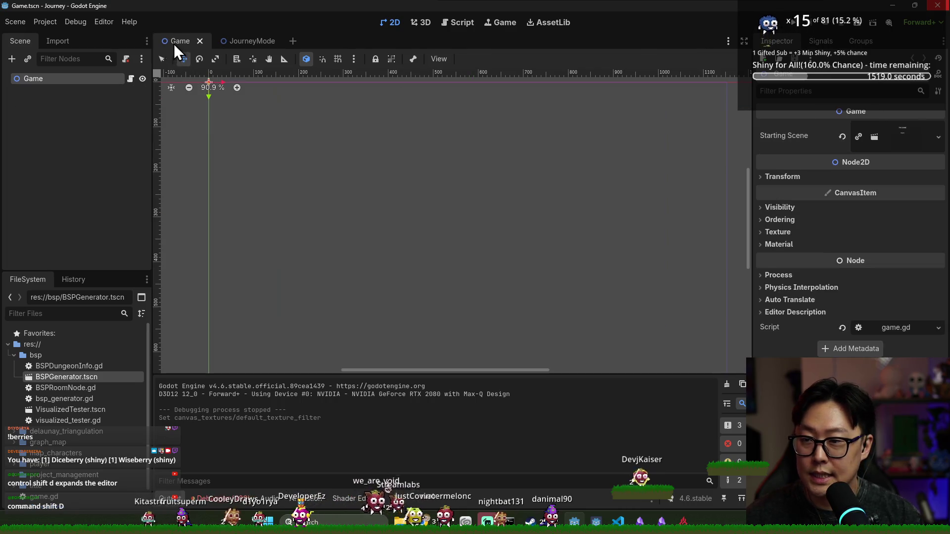
{"action": "left_click", "coordinate": [233, 41]}
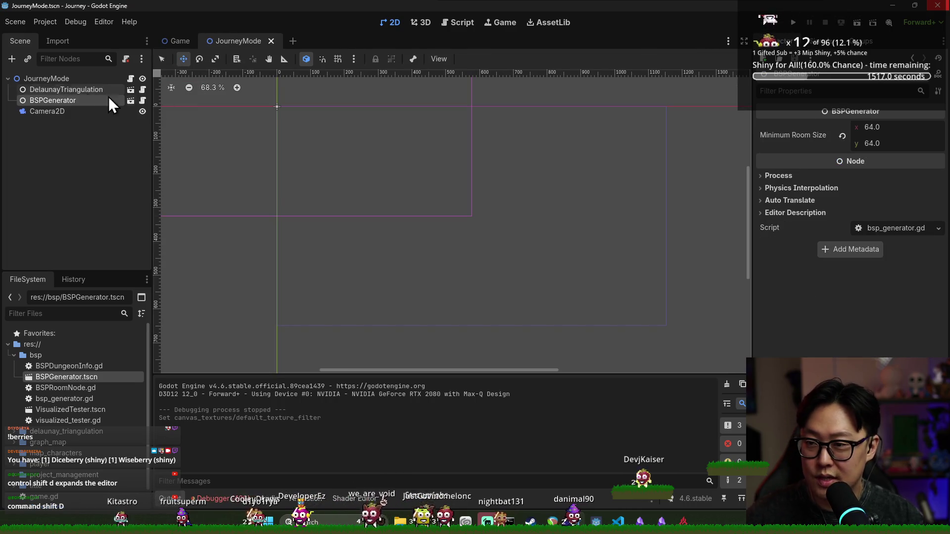
{"action": "left_click", "coordinate": [47, 111]}
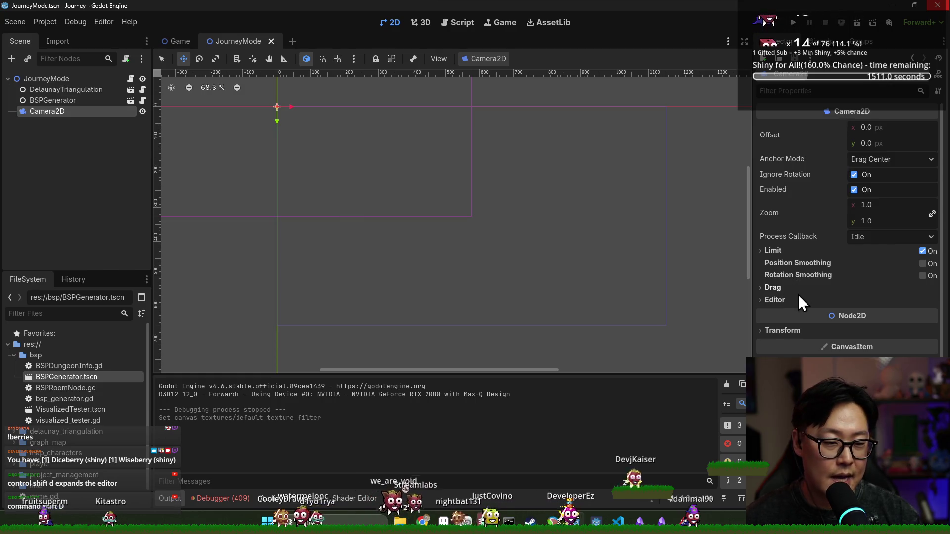
{"action": "left_click", "coordinate": [923, 264]}
{"action": "left_click", "coordinate": [923, 287]}
{"action": "key", "text": "ctrl+s"}
{"action": "left_click", "coordinate": [773, 313]}
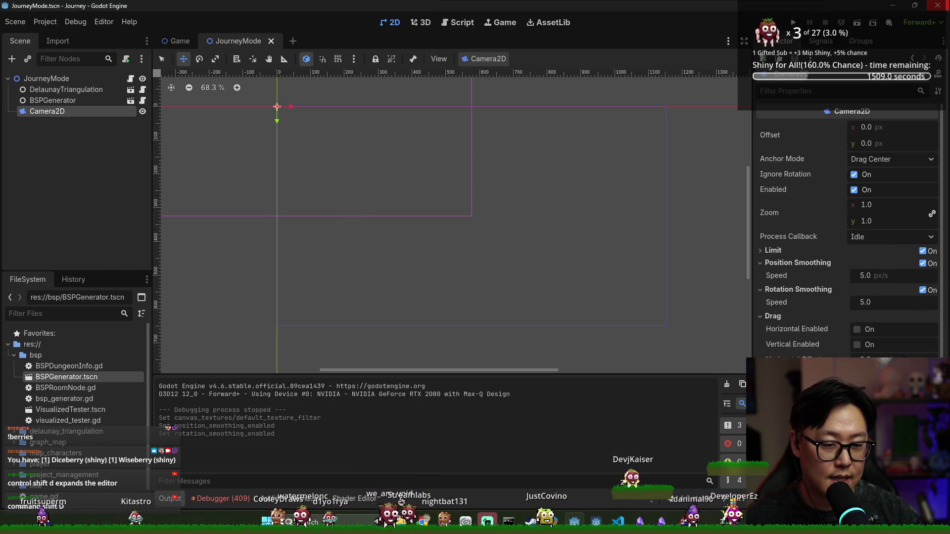
{"action": "scroll", "coordinate": [844, 355], "scroll_direction": "down", "scroll_amount": 2}
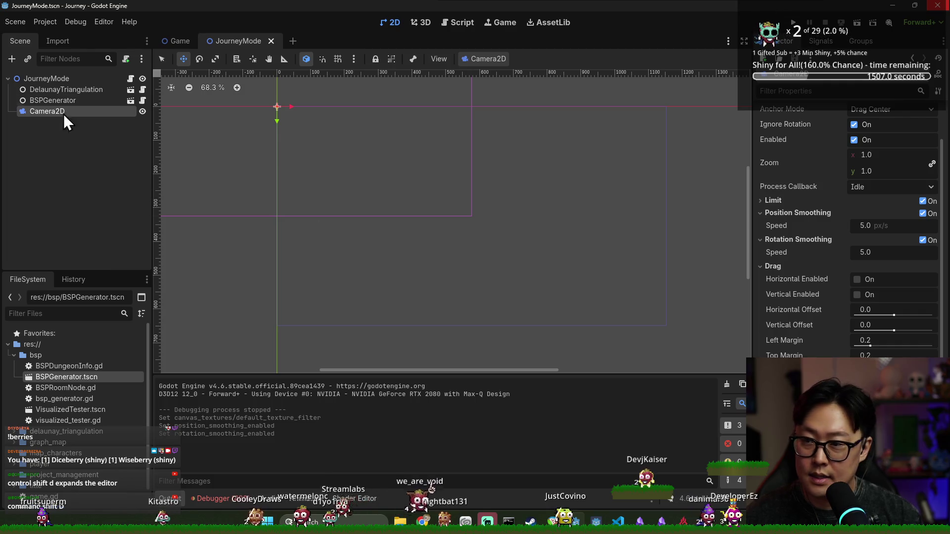
{"action": "left_click", "coordinate": [100, 80]}
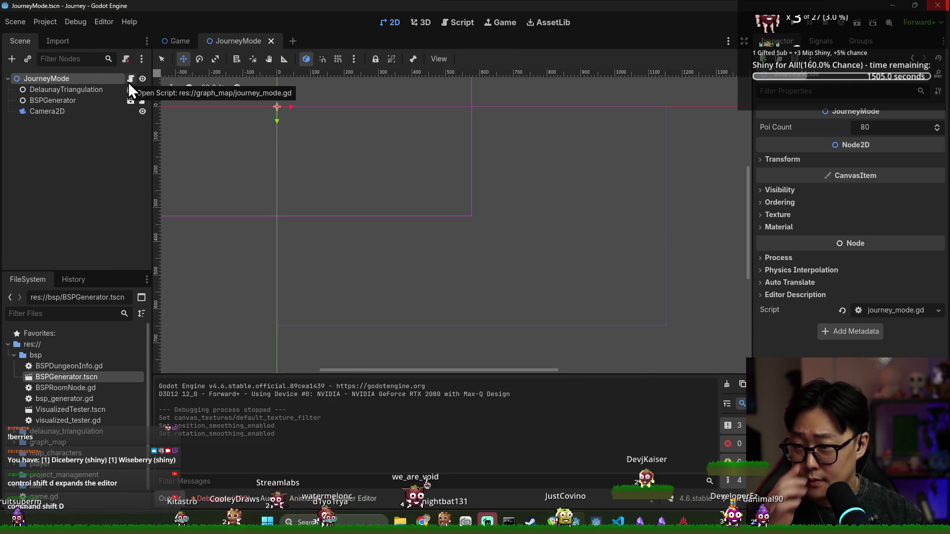
- Add an exported main_camera variable of type Camera2D to journey_mode.gd and save
{"action": "left_click", "coordinate": [130, 81]}
{"action": "scroll", "coordinate": [404, 203], "scroll_direction": "down", "scroll_amount": 2}
{"action": "scroll", "coordinate": [403, 203], "scroll_direction": "up", "scroll_amount": 2}
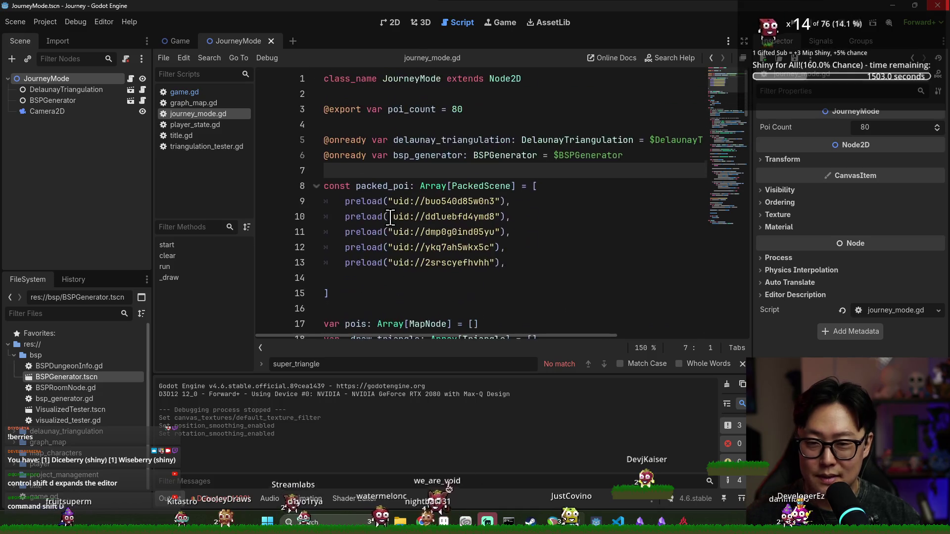
{"action": "left_click", "coordinate": [459, 125]}
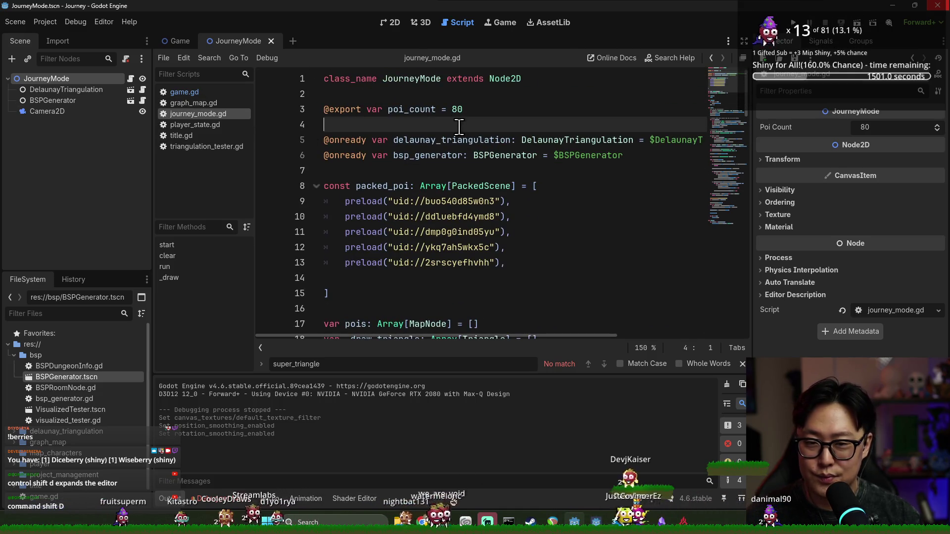
{"action": "left_click", "coordinate": [440, 107]}
{"action": "left_click", "coordinate": [439, 100]}
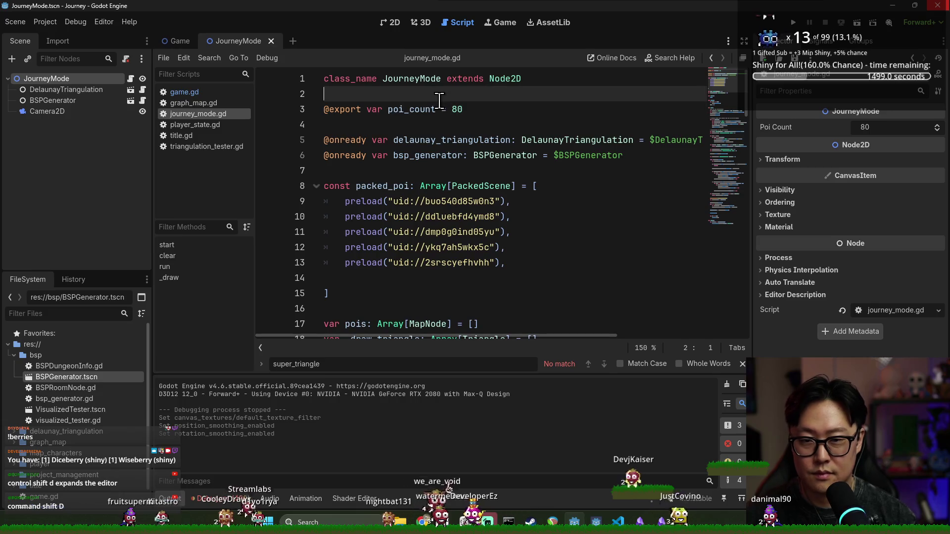
{"action": "type", "text": "\\"}
{"action": "key", "text": "BackSpace"}
{"action": "key", "text": "Return"}
{"action": "type", "text": "@export var main_camera: Camera"}
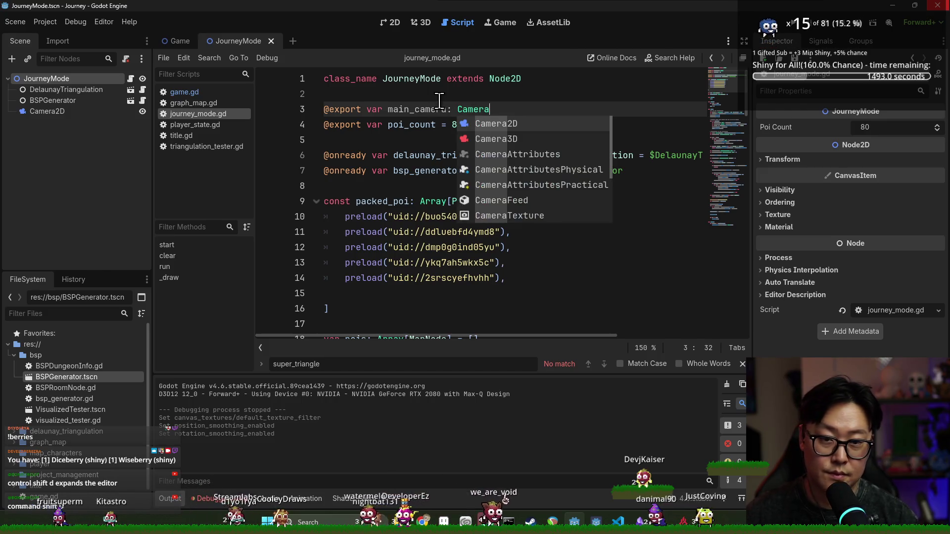
{"action": "key", "text": "Return"}
{"action": "key", "text": "ctrl+s"}
- Select the main_camera variable name in the declarations and save again
{"action": "left_click", "coordinate": [442, 171]}
{"action": "key", "text": "Up"}
{"action": "key", "text": "Up"}
{"action": "key", "text": "Up"}
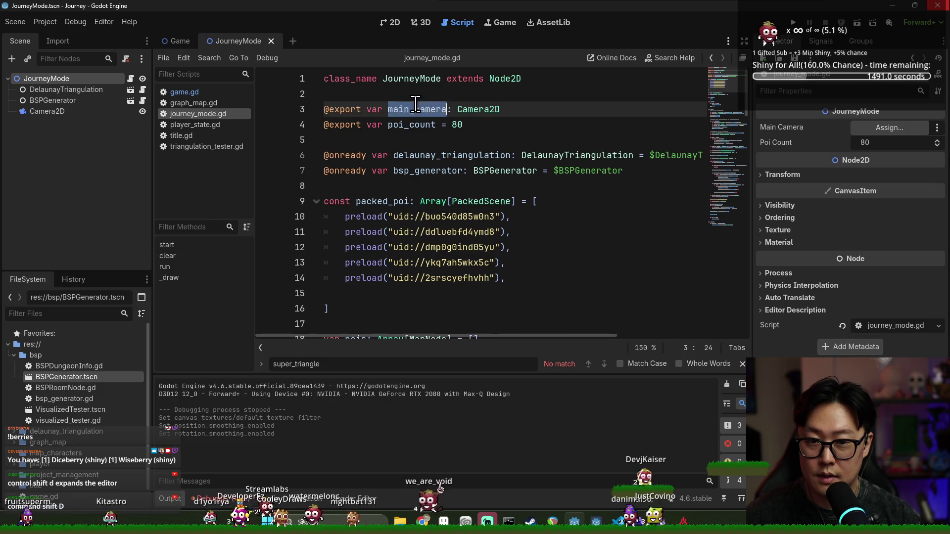
{"action": "key", "text": "Down"}
{"action": "key", "text": "End"}
{"action": "double_click", "coordinate": [426, 109]}
{"action": "scroll", "coordinate": [436, 198], "scroll_direction": "down", "scroll_amount": 20}
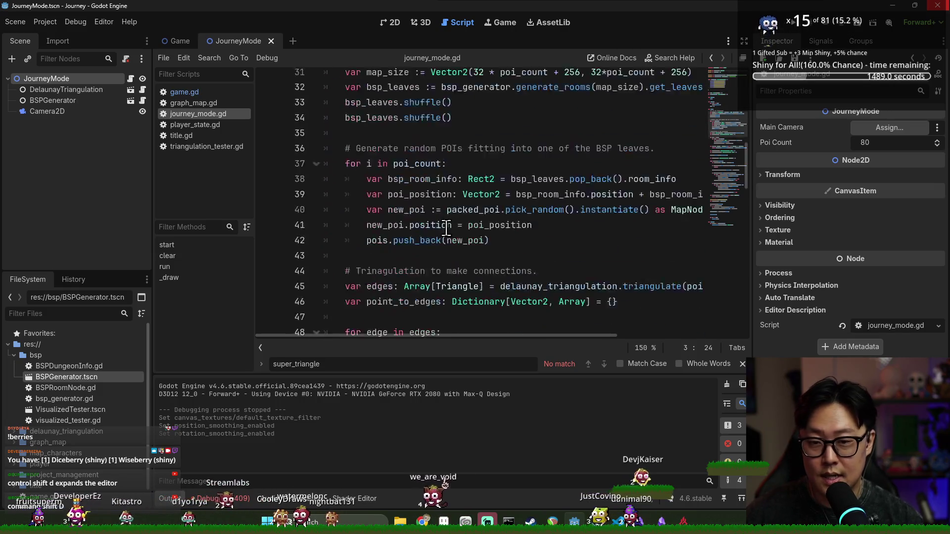
{"action": "key", "text": "ctrl+s"}
- Write _physics_process setting main_camera.position = get_local_mouse_position() and save
{"action": "left_click", "coordinate": [619, 308]}
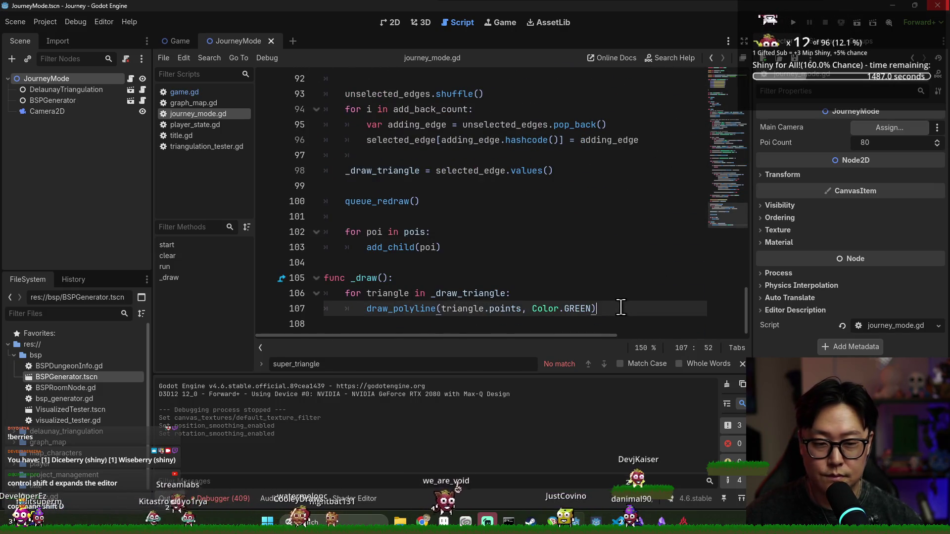
{"action": "key", "text": "Return"}
{"action": "key", "text": "Return"}
{"action": "key", "text": "BackSpace"}
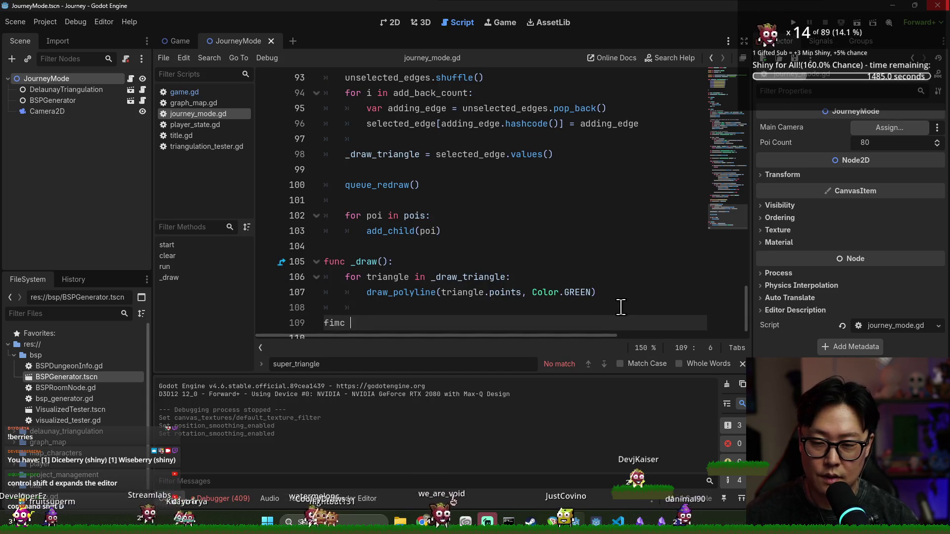
{"action": "type", "text": "func _phys"}
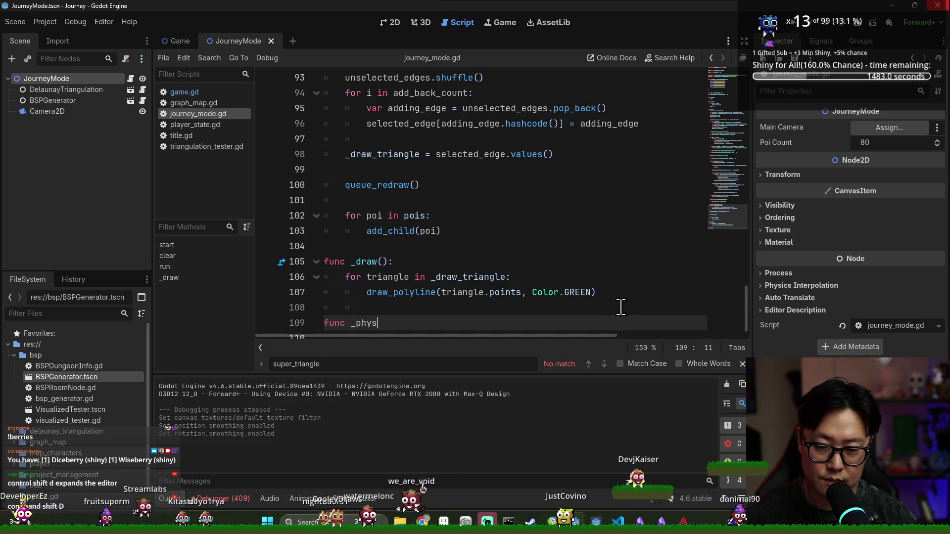
{"action": "key", "text": "Return"}
{"action": "key", "text": "Return"}
{"action": "type", "text": "ma"}
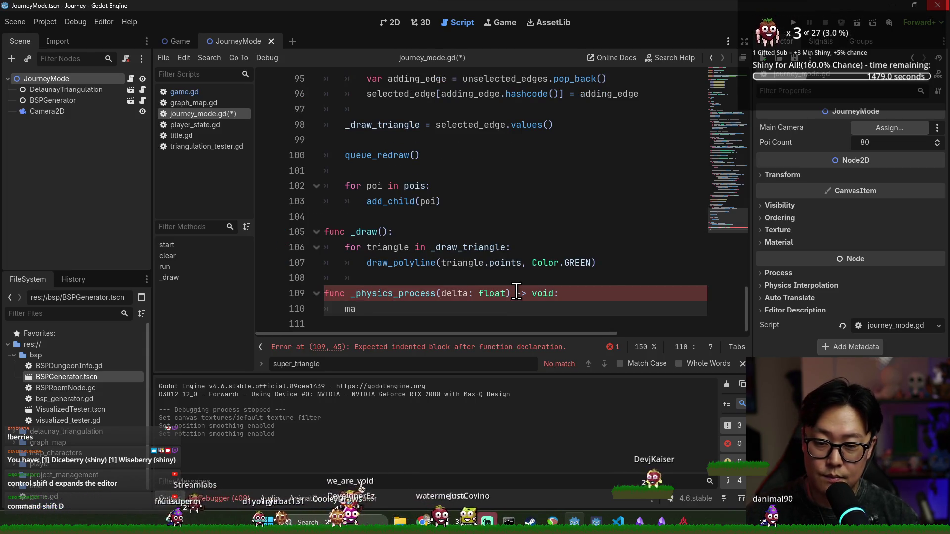
{"action": "key", "text": "Return"}
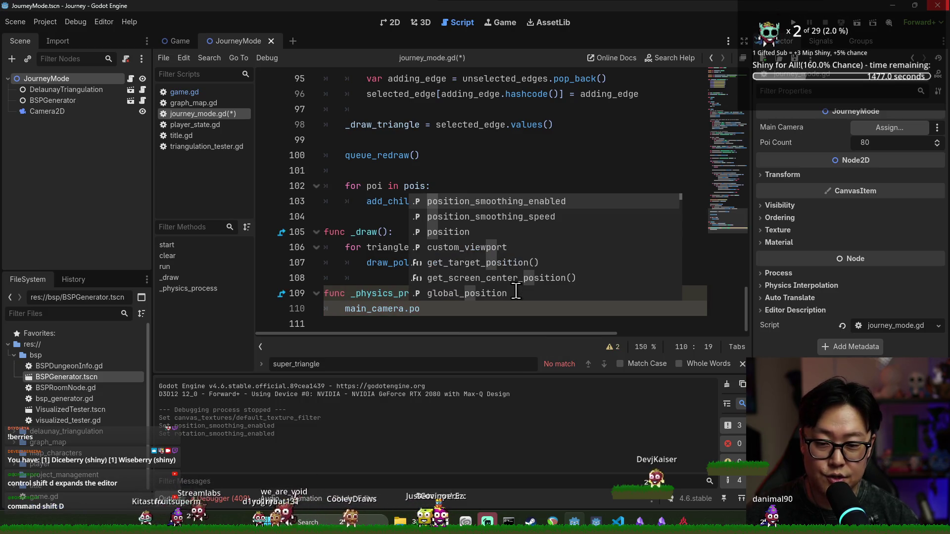
{"action": "type", "text": "sition = "}
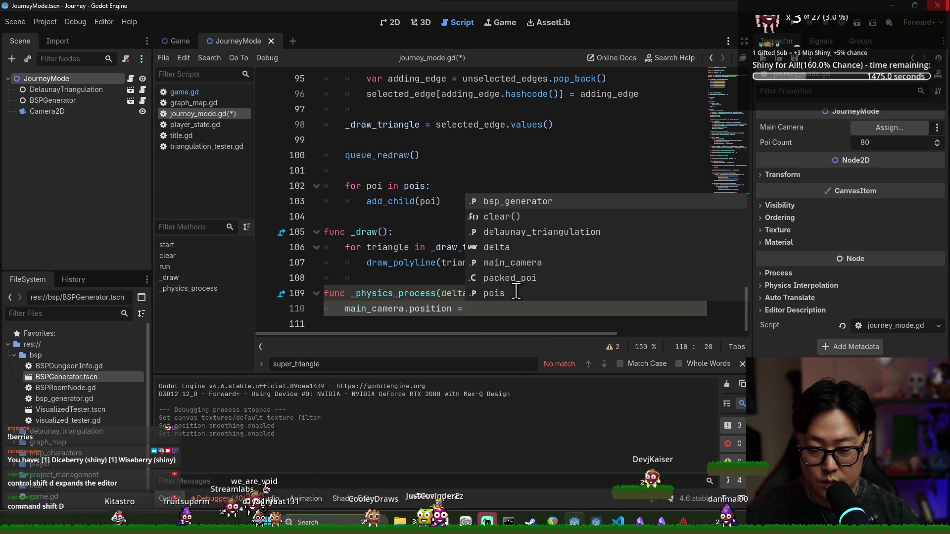
{"action": "type", "text": "get_mouse"}
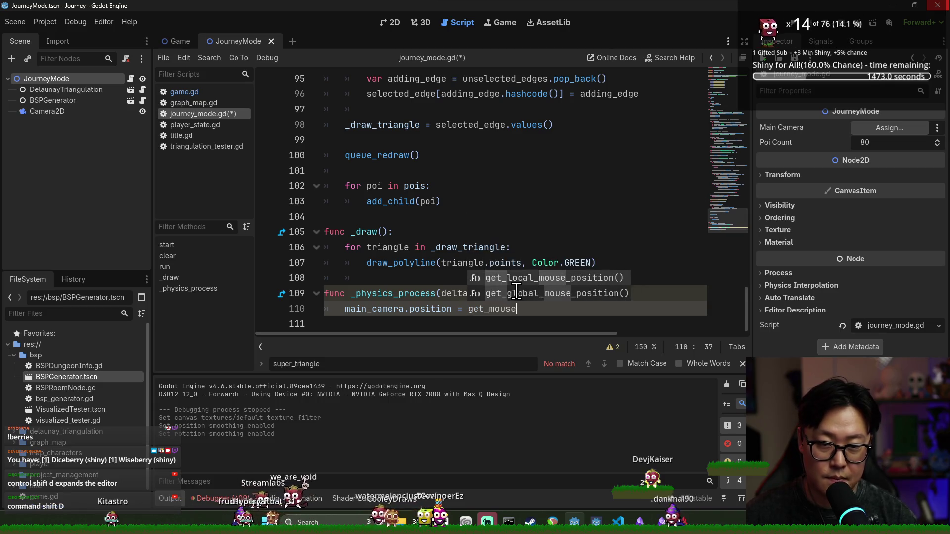
{"action": "key", "text": "Return"}
{"action": "key", "text": "ctrl+s"}
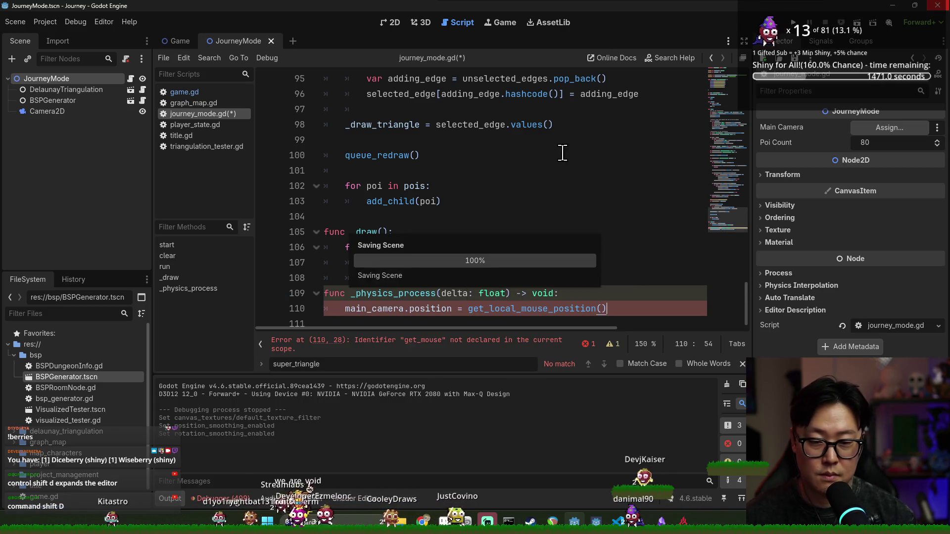
- Close the search bar and run the scene with F6 to test the camera
{"action": "left_click", "coordinate": [562, 154]}
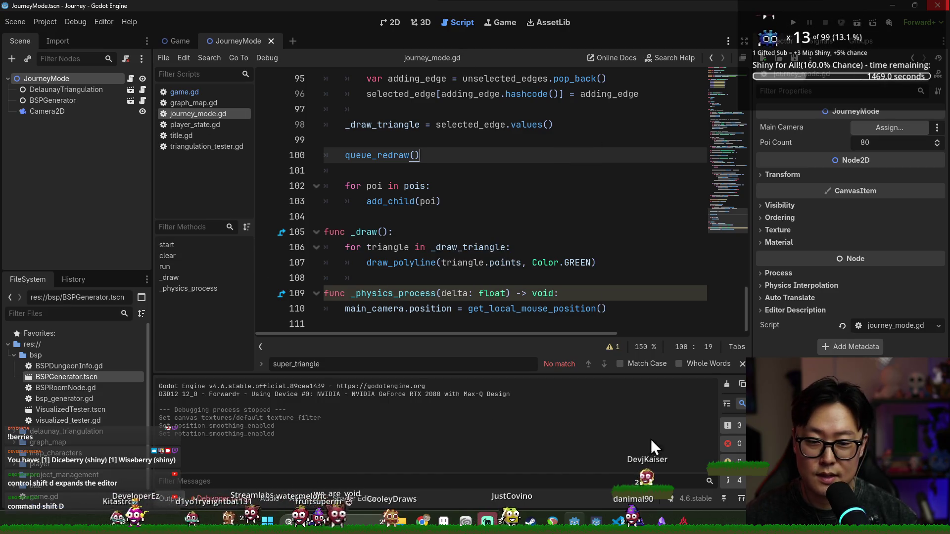
{"action": "key", "text": "Escape"}
{"action": "left_click", "coordinate": [511, 229]}
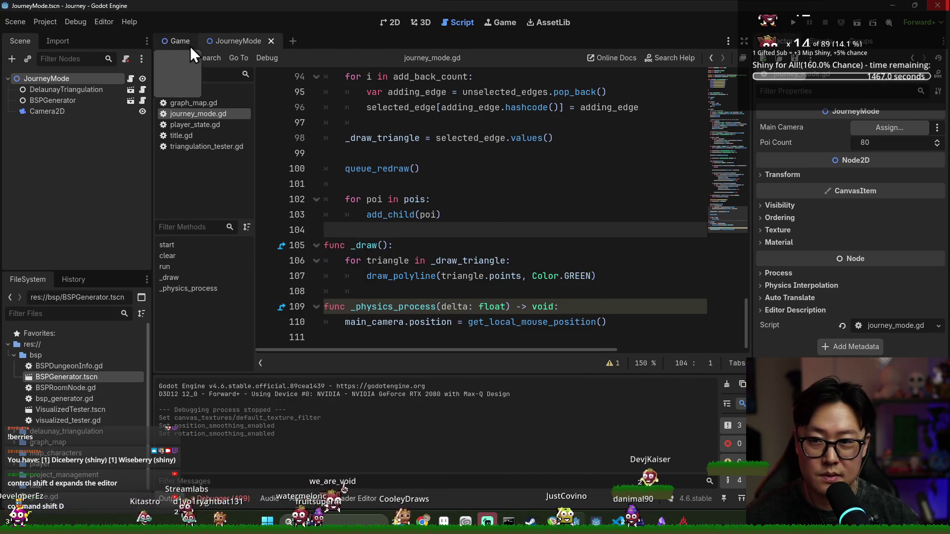
{"action": "key", "text": "F6"}
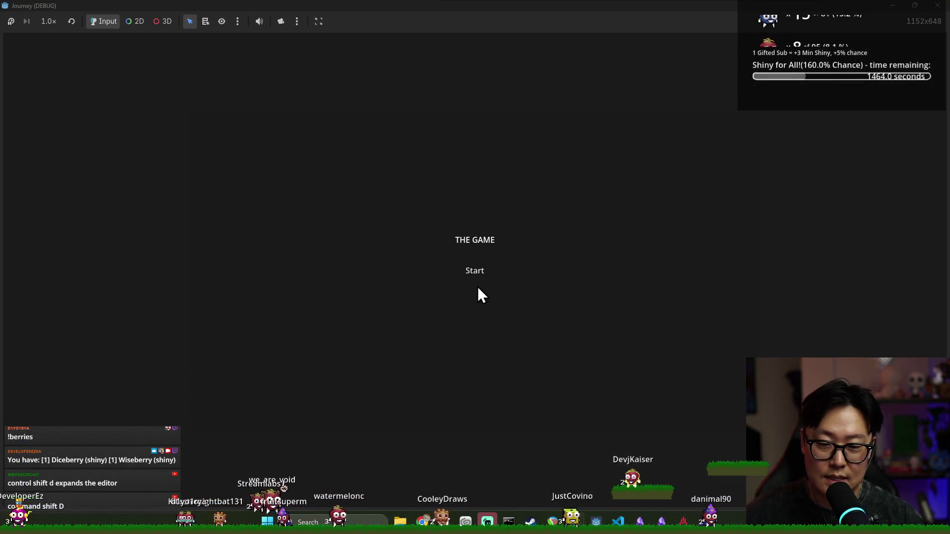
- After the null main_camera error, assign Camera2D to JourneyMode's Main Camera property
{"action": "left_click", "coordinate": [477, 287]}
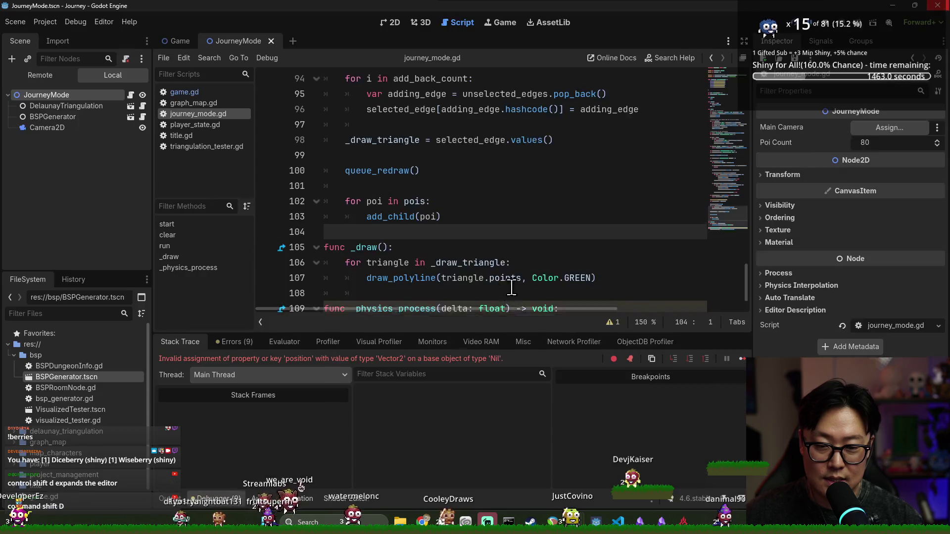
{"action": "double_click", "coordinate": [367, 281]}
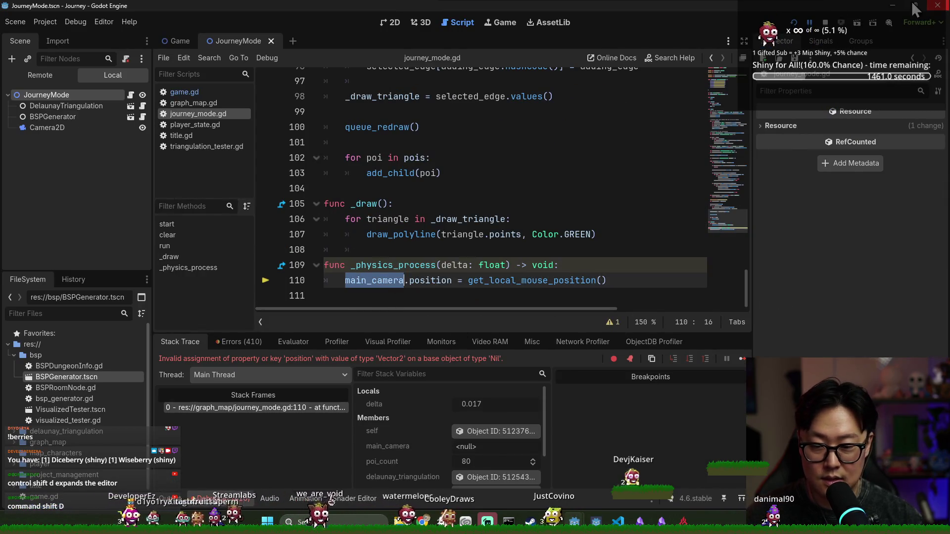
{"action": "key", "text": "F6"}
{"action": "left_click", "coordinate": [66, 95]}
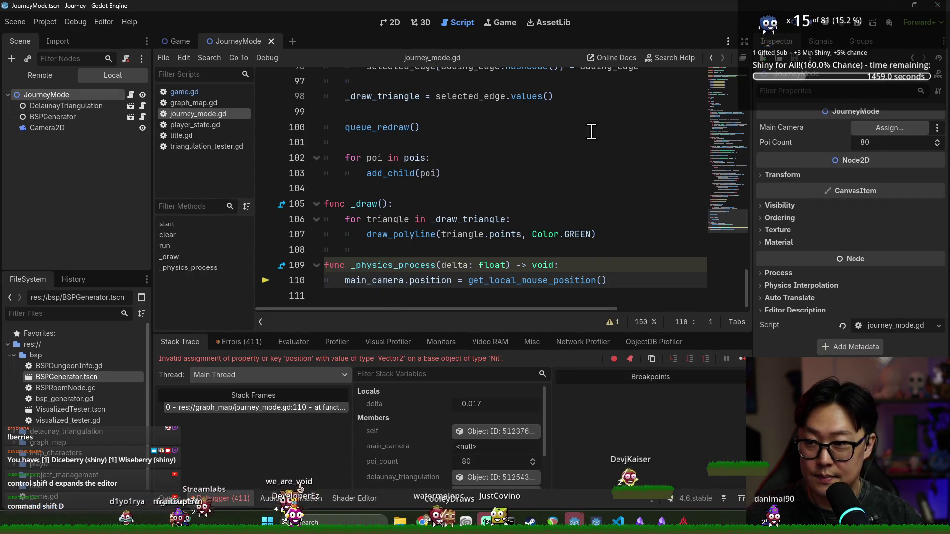
{"action": "left_click", "coordinate": [889, 127]}
{"action": "double_click", "coordinate": [424, 154]}
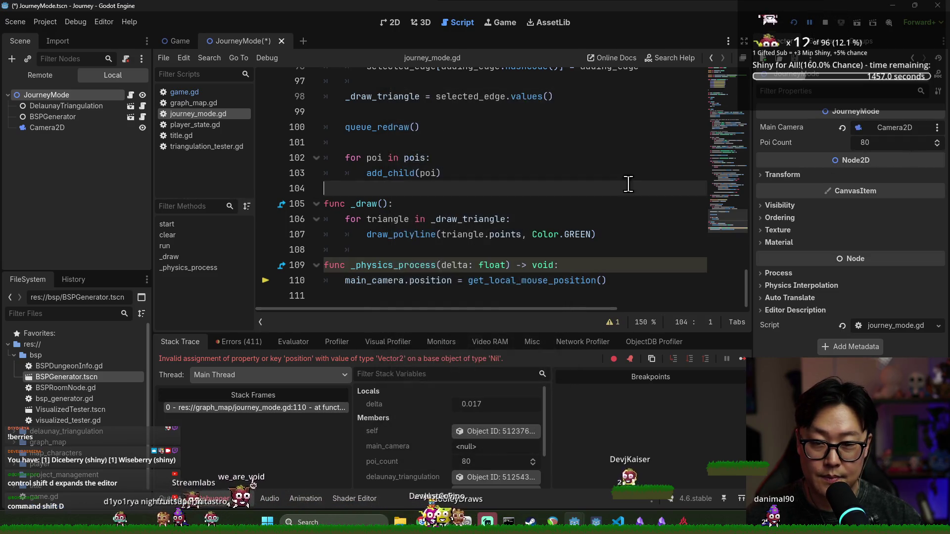
{"action": "left_click", "coordinate": [621, 187]}
- Run the game again, start it from the title screen, then close it
{"action": "left_click", "coordinate": [795, 23]}
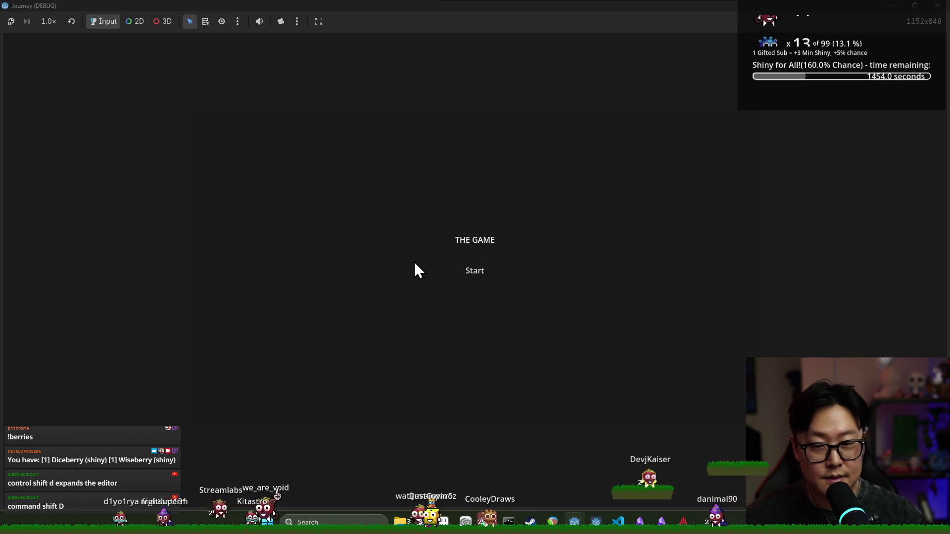
{"action": "left_click", "coordinate": [476, 272]}
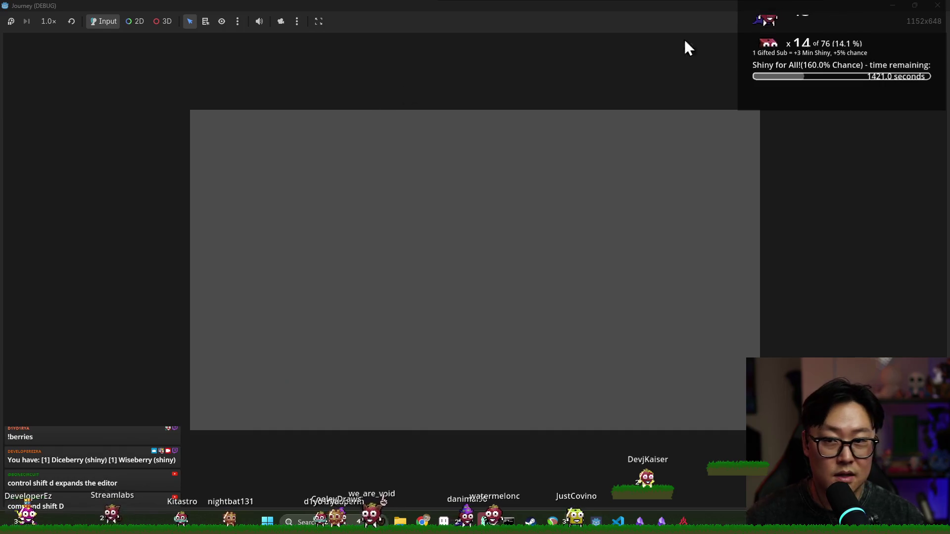
{"action": "left_click", "coordinate": [941, 9]}
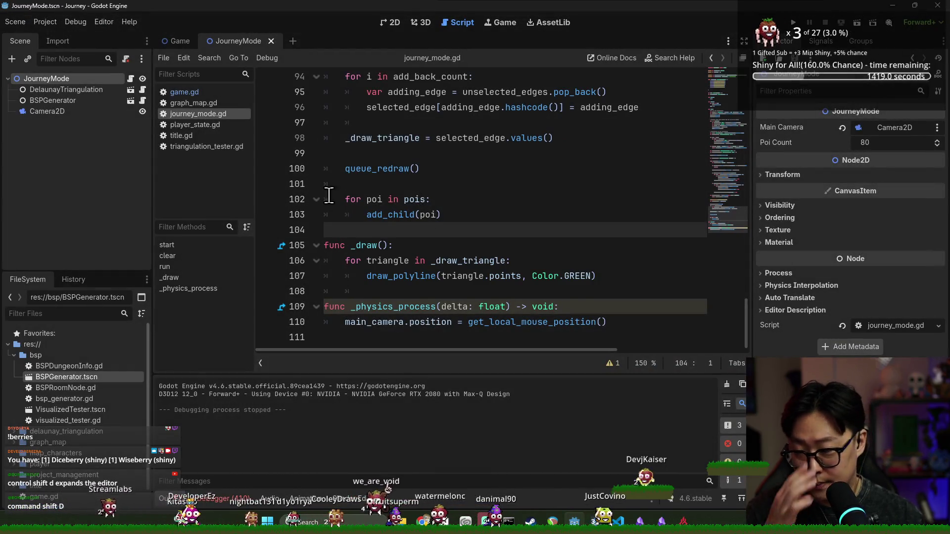
- Remove the 256 padding from the map_size height and test-run the game
{"action": "scroll", "coordinate": [329, 195], "scroll_direction": "up", "scroll_amount": 7}
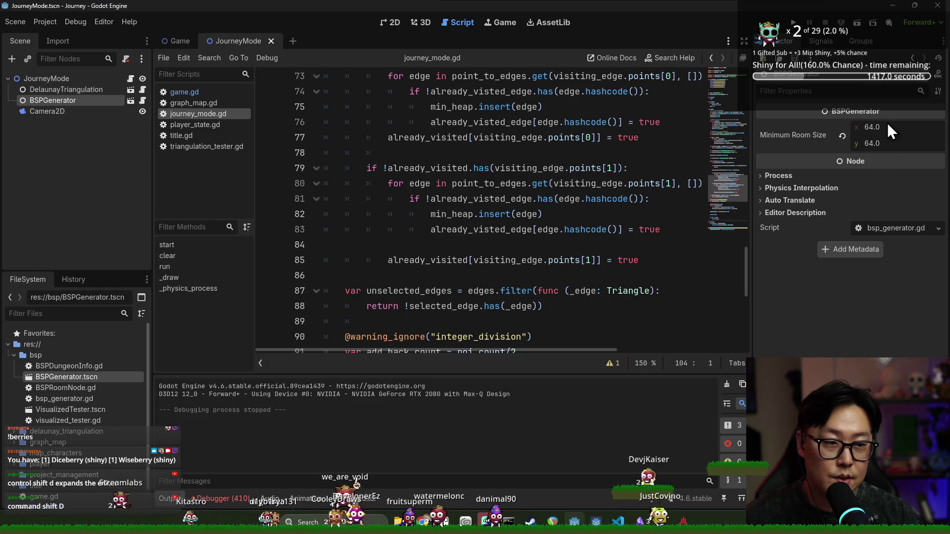
{"action": "scroll", "coordinate": [433, 172], "scroll_direction": "up", "scroll_amount": 20}
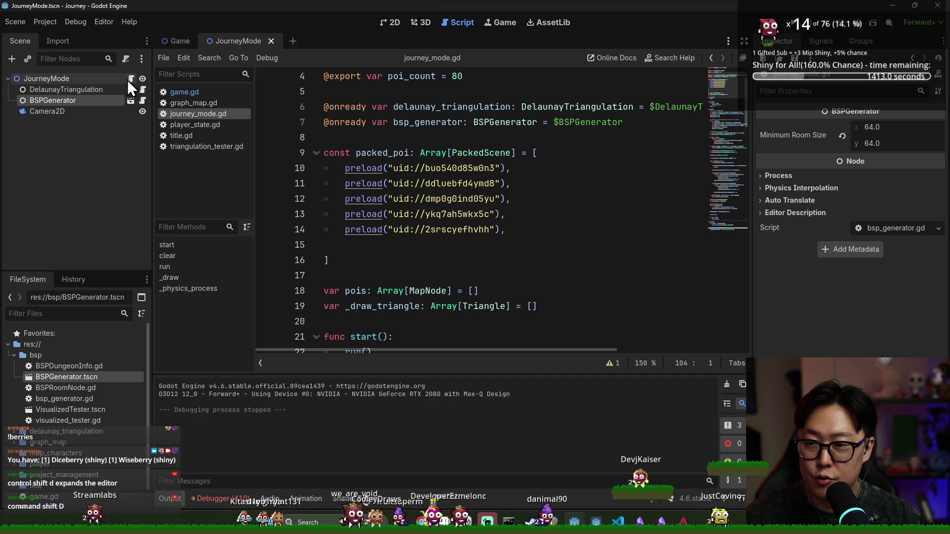
{"action": "scroll", "coordinate": [435, 212], "scroll_direction": "down", "scroll_amount": 6}
{"action": "double_click", "coordinate": [572, 214]}
{"action": "key", "text": "BackSpace"}
{"action": "key", "text": "BackSpace"}
{"action": "key", "text": "ctrl+shift+k"}
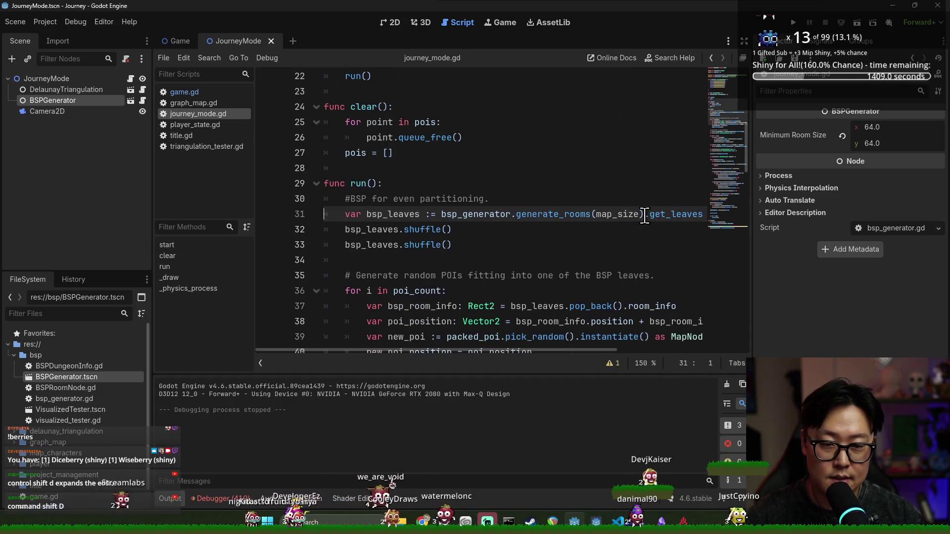
{"action": "key", "text": "ctrl+z"}
{"action": "key", "text": "ctrl+z"}
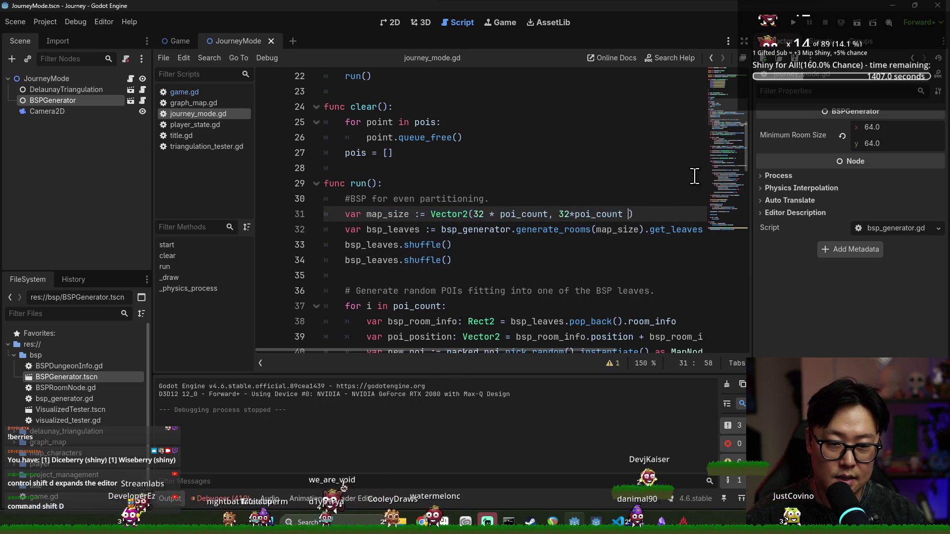
{"action": "left_click", "coordinate": [862, 27]}
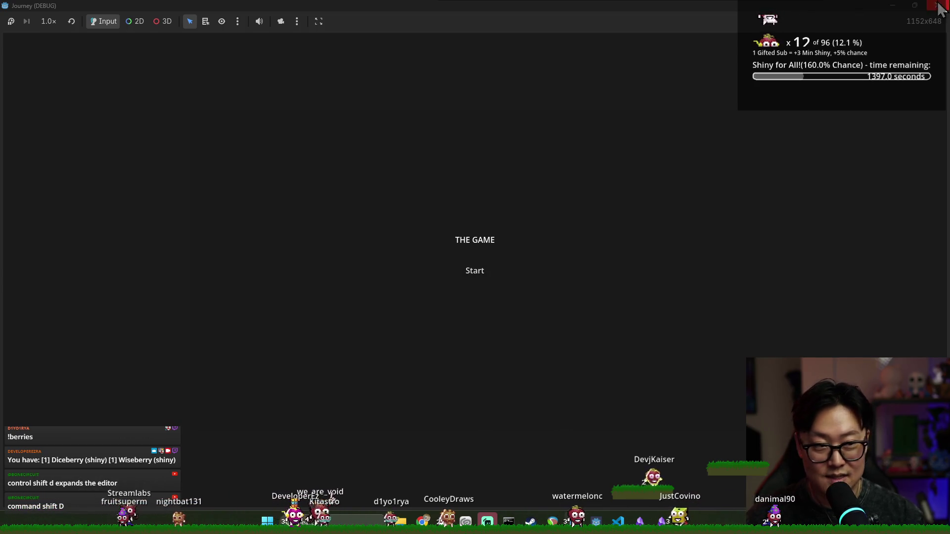
{"action": "left_click", "coordinate": [895, 4]}
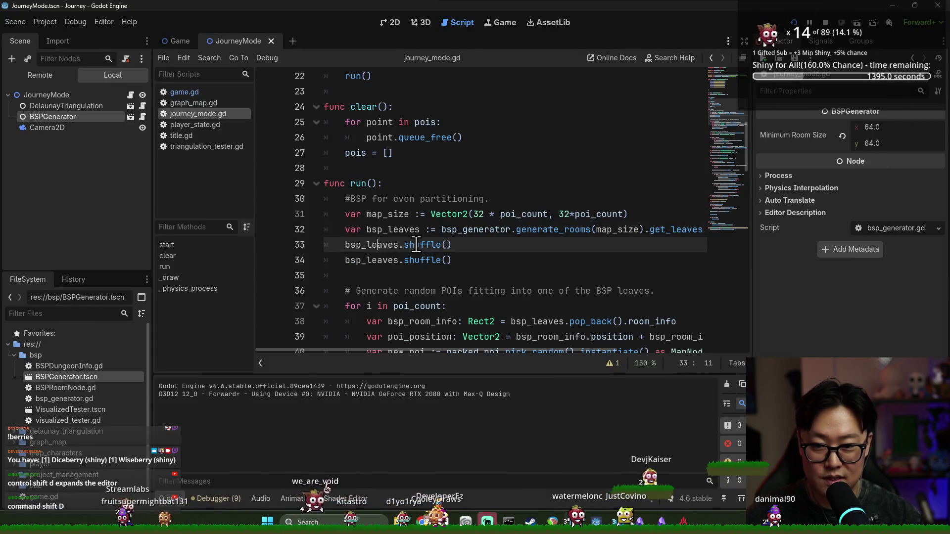
- Duplicate and undo the bsp_leaves shuffle line, then return to journey_mode.gd
{"action": "key", "text": "ctrl+shift+d"}
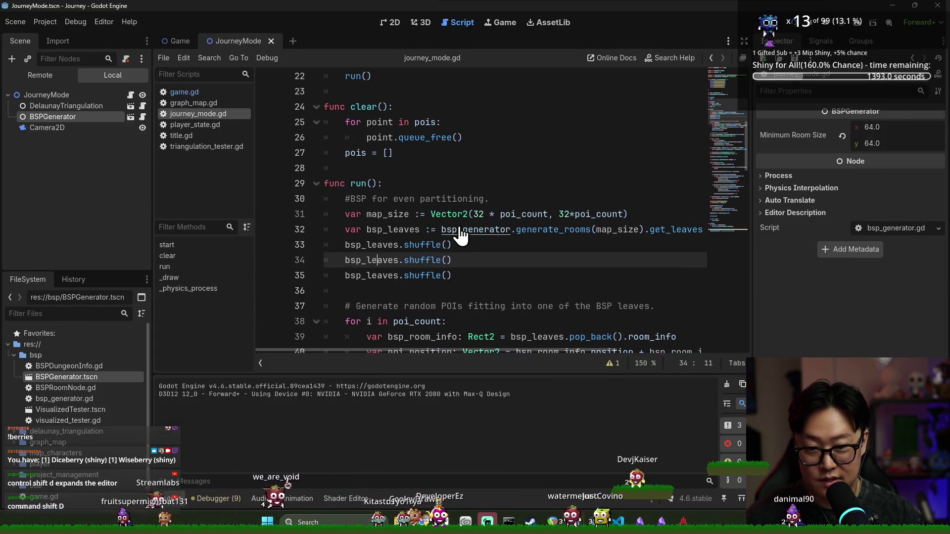
{"action": "key", "text": "ctrl+z"}
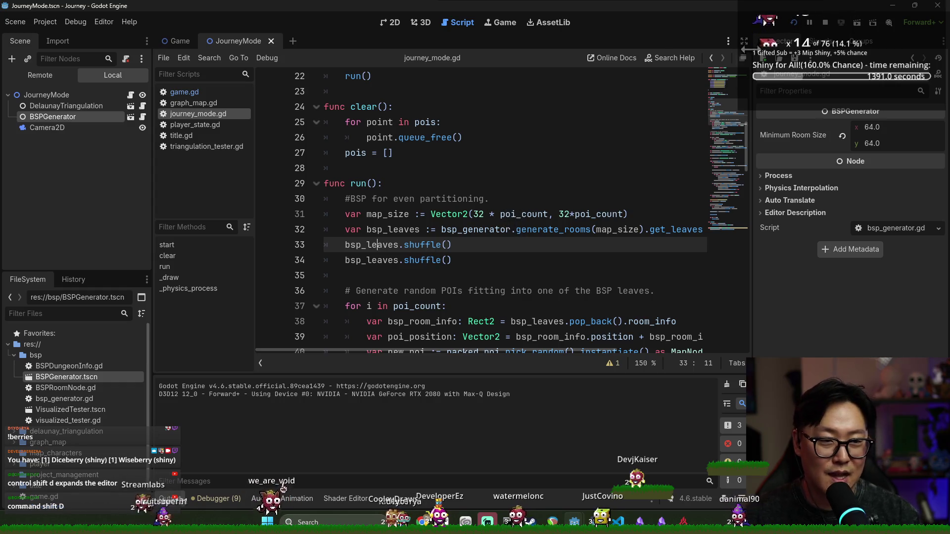
{"action": "key", "text": "alt+Tab"}
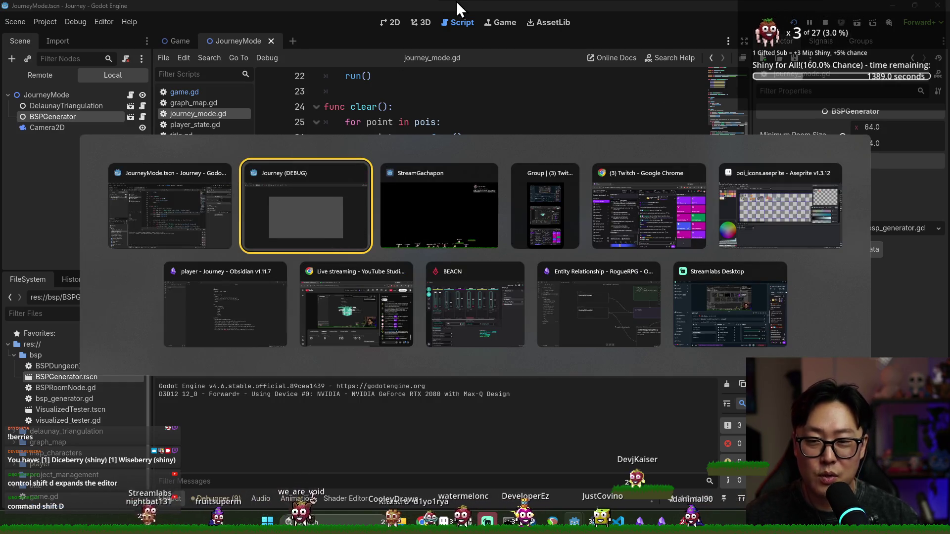
{"action": "key", "text": "Escape"}
{"action": "left_click", "coordinate": [427, 225]}
{"action": "type", "text": "D"}
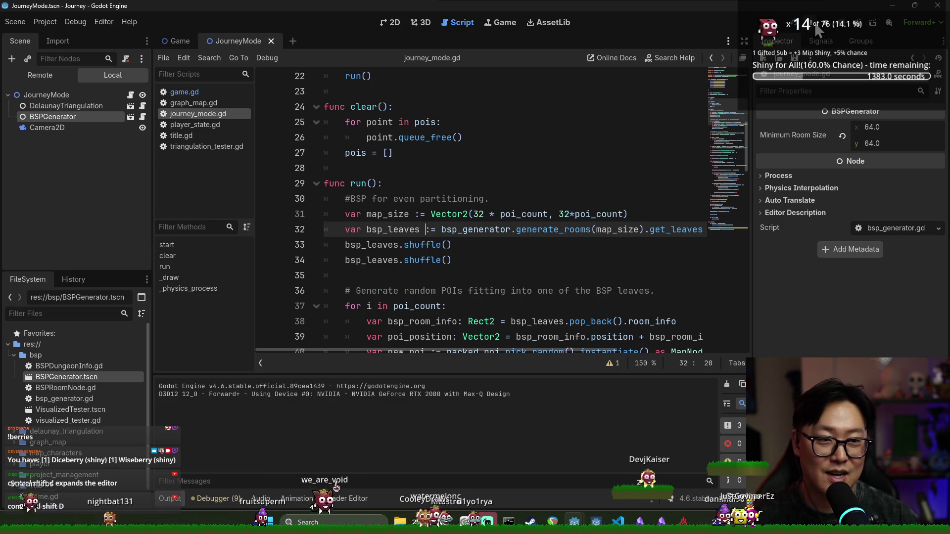
- Switch to the running game, start it, and view the generated journey map
{"action": "key", "text": "alt+Tab"}
{"action": "left_click", "coordinate": [314, 240]}
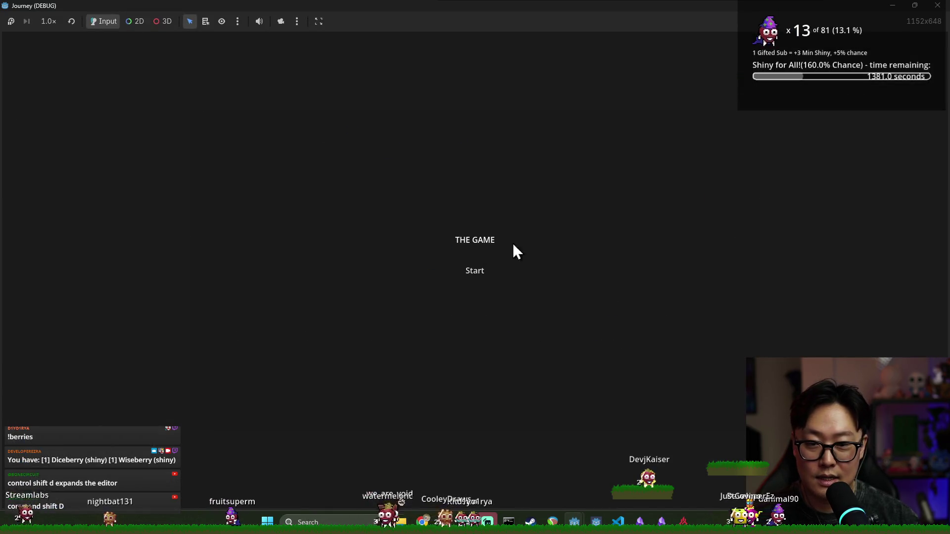
{"action": "left_click", "coordinate": [474, 277]}
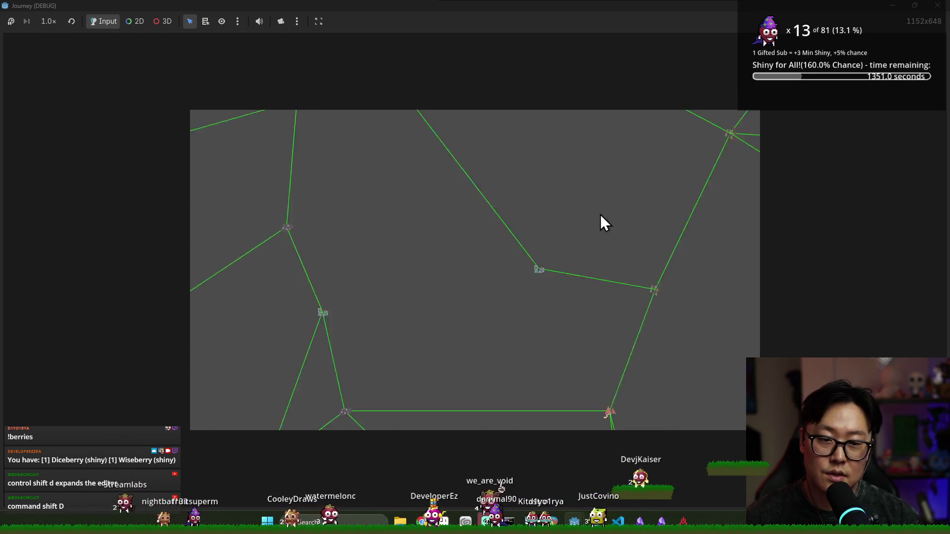
{"action": "key", "text": "alt+Tab"}
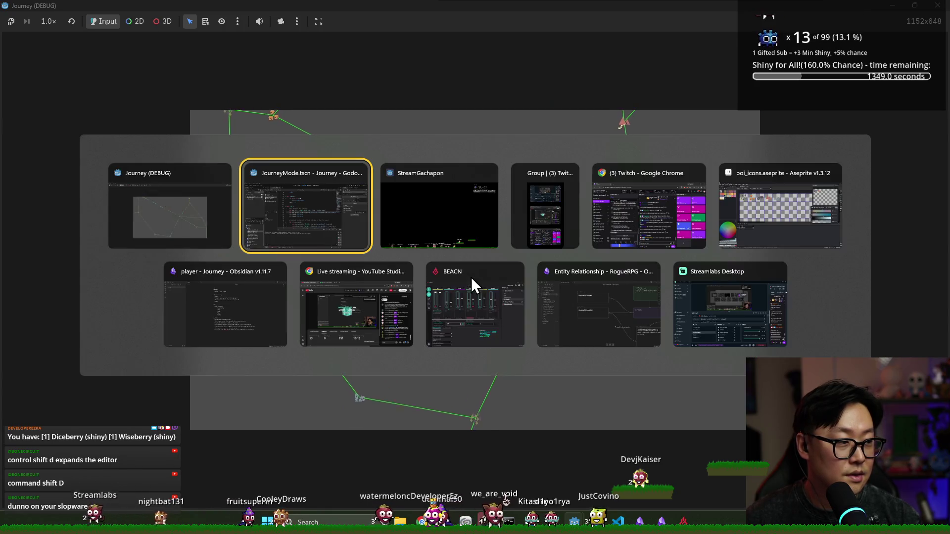
- Stop the running game and review the map_size line and edge-mapping loop in run()
{"action": "left_click", "coordinate": [340, 229]}
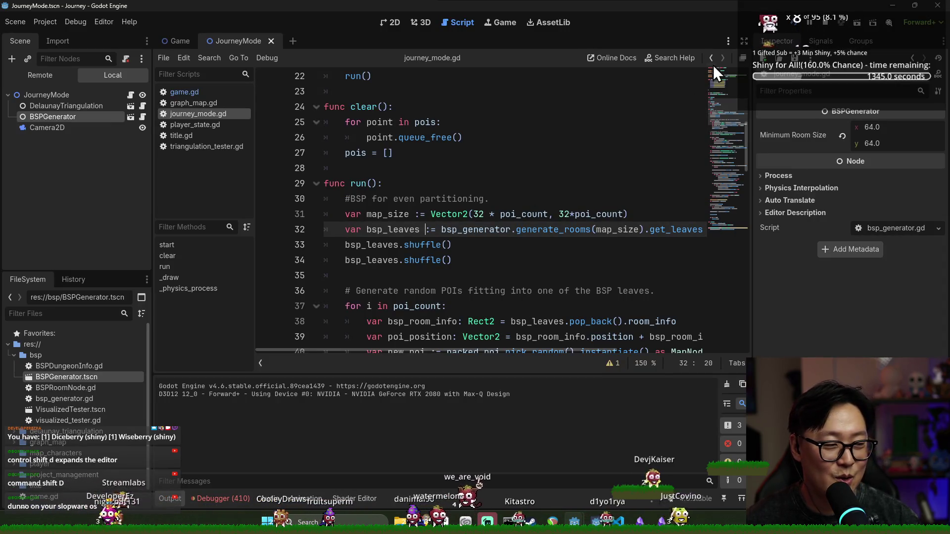
{"action": "left_click", "coordinate": [831, 25]}
{"action": "left_click", "coordinate": [448, 214]}
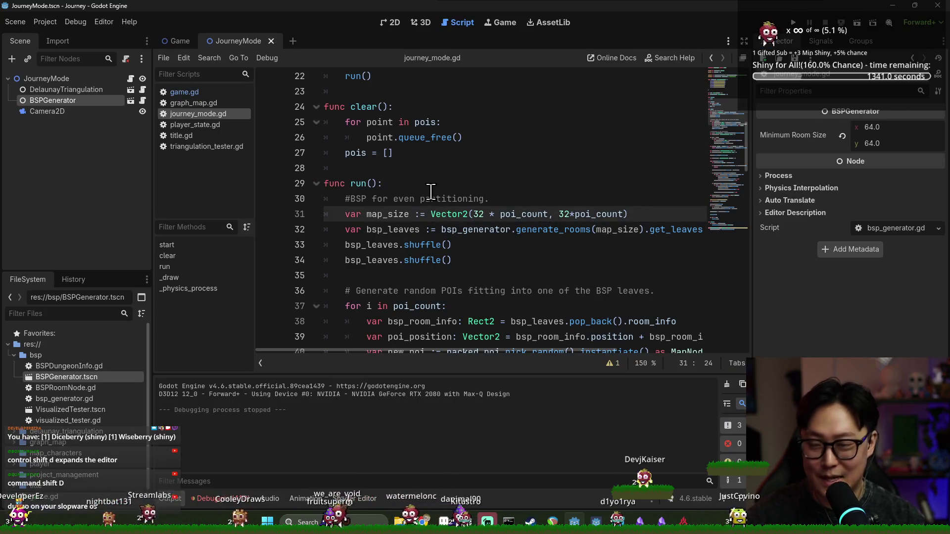
{"action": "scroll", "coordinate": [390, 208], "scroll_direction": "down", "scroll_amount": 4}
{"action": "key", "text": "ctrl+s"}
{"action": "scroll", "coordinate": [432, 196], "scroll_direction": "up", "scroll_amount": 3}
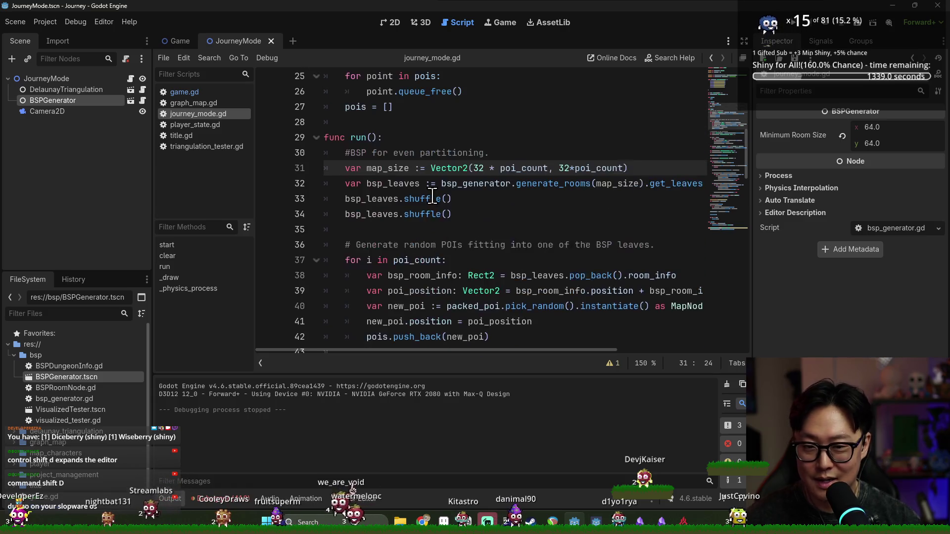
{"action": "scroll", "coordinate": [544, 173], "scroll_direction": "up", "scroll_amount": 5}
{"action": "key", "text": "ctrl+s"}
{"action": "key", "text": "ctrl+s"}
{"action": "key", "text": "ctrl+s"}
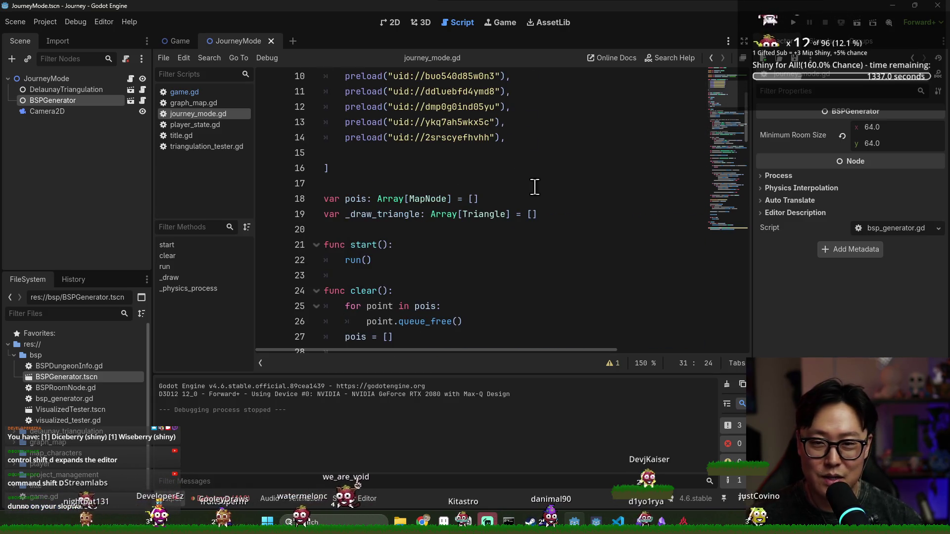
{"action": "scroll", "coordinate": [476, 213], "scroll_direction": "down", "scroll_amount": 10}
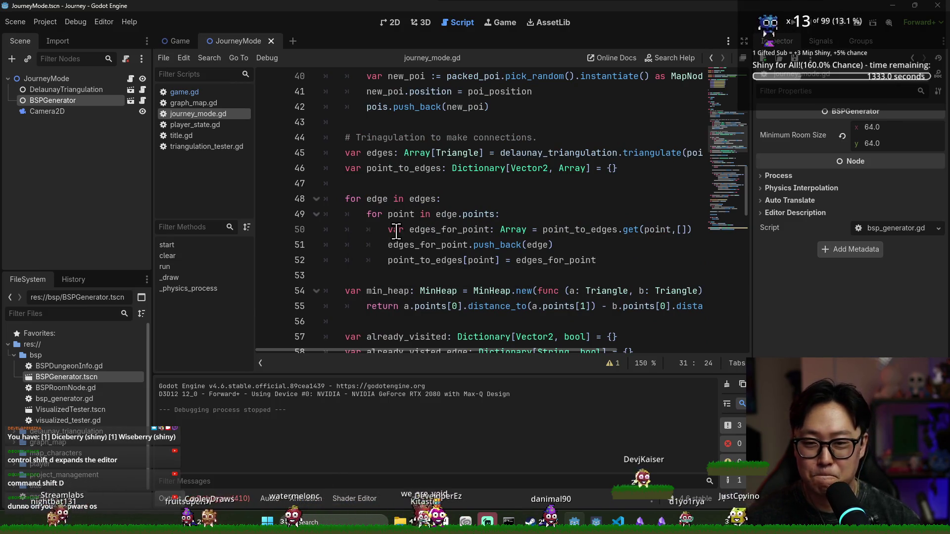
{"action": "left_click", "coordinate": [435, 201]}
{"action": "scroll", "coordinate": [435, 208], "scroll_direction": "up", "scroll_amount": 2}
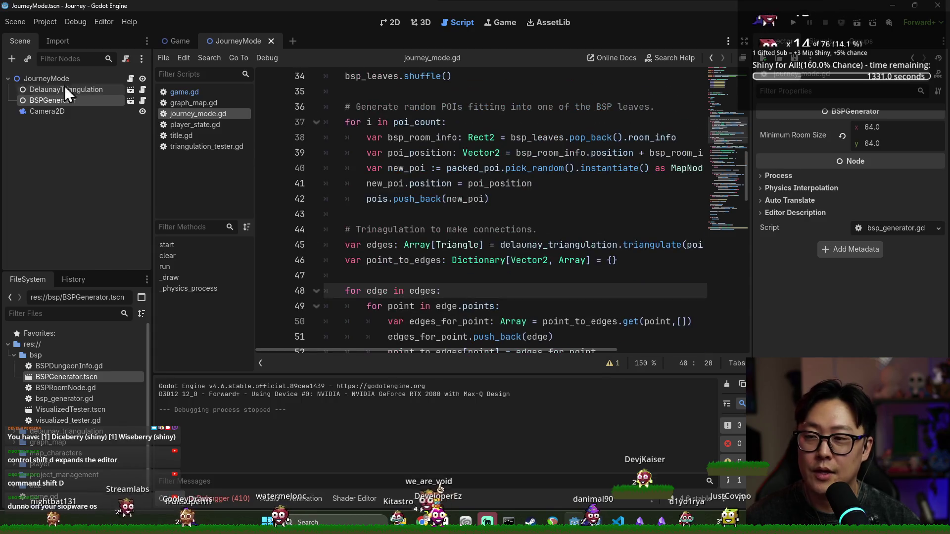
{"action": "scroll", "coordinate": [634, 218], "scroll_direction": "up", "scroll_amount": 2}
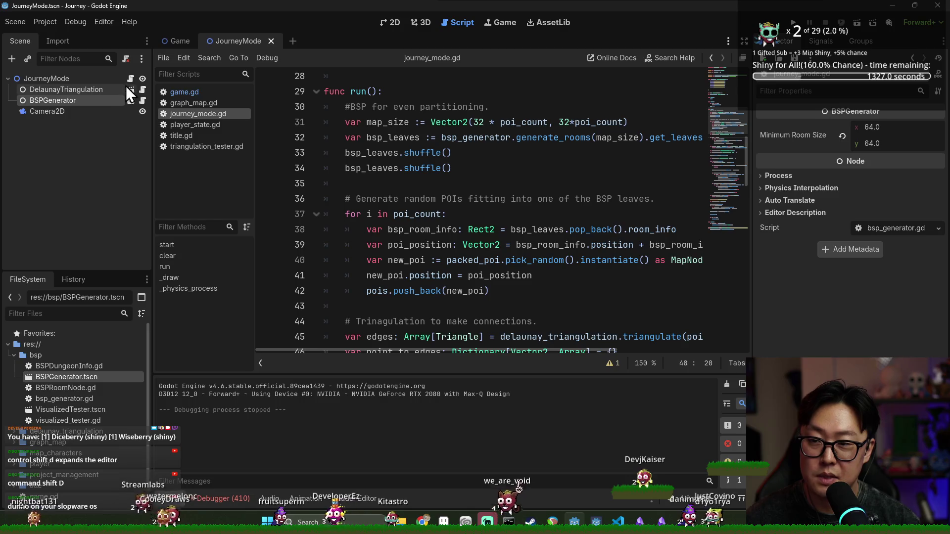
{"action": "scroll", "coordinate": [489, 258], "scroll_direction": "up", "scroll_amount": 3}
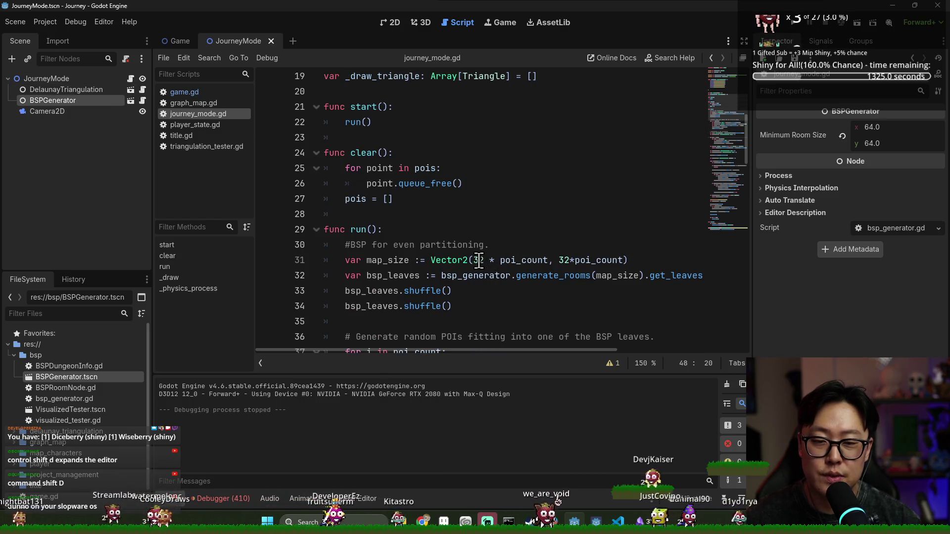
- Append /2 to the poi_count terms in map_size on line 31, save, and run
{"action": "left_click", "coordinate": [548, 261]}
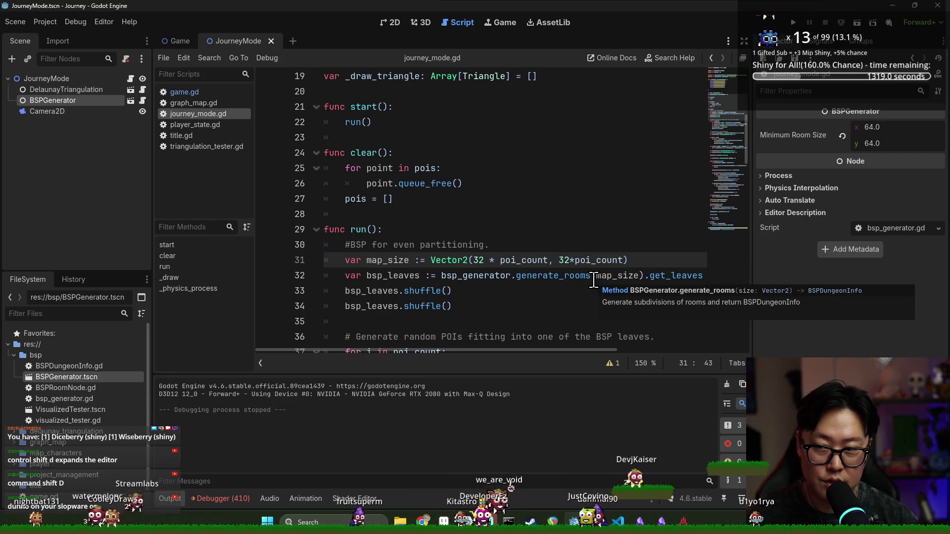
{"action": "type", "text": "/2"}
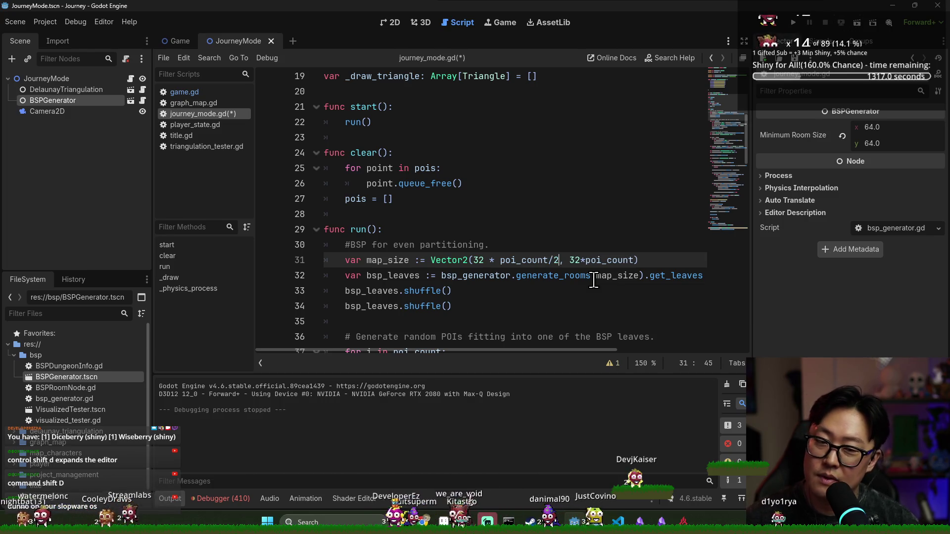
{"action": "left_click", "coordinate": [634, 261]}
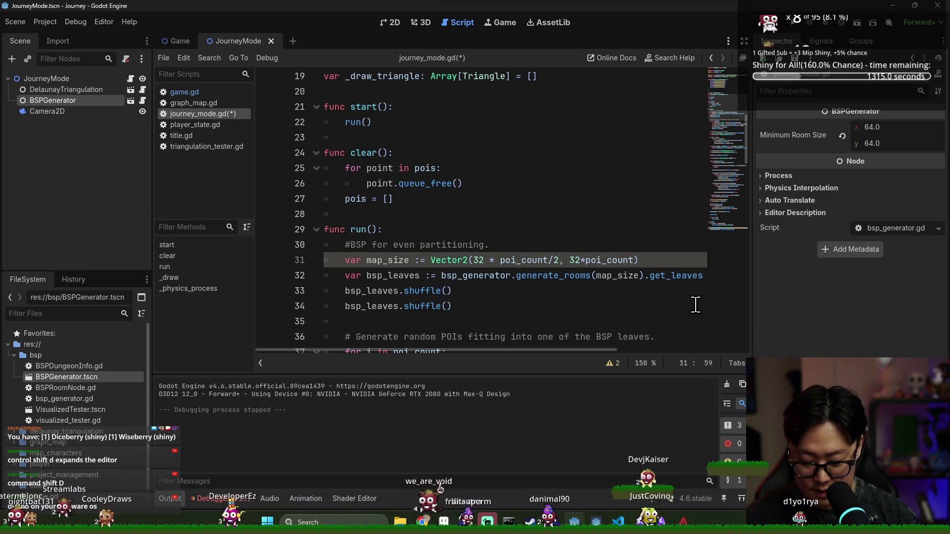
{"action": "type", "text": "/2"}
{"action": "key", "text": "ctrl+s"}
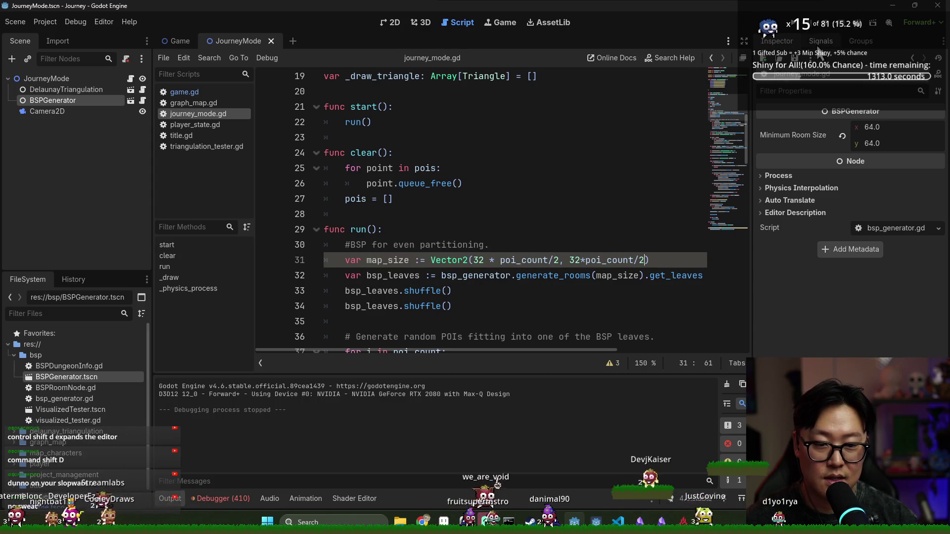
{"action": "left_click", "coordinate": [798, 22]}
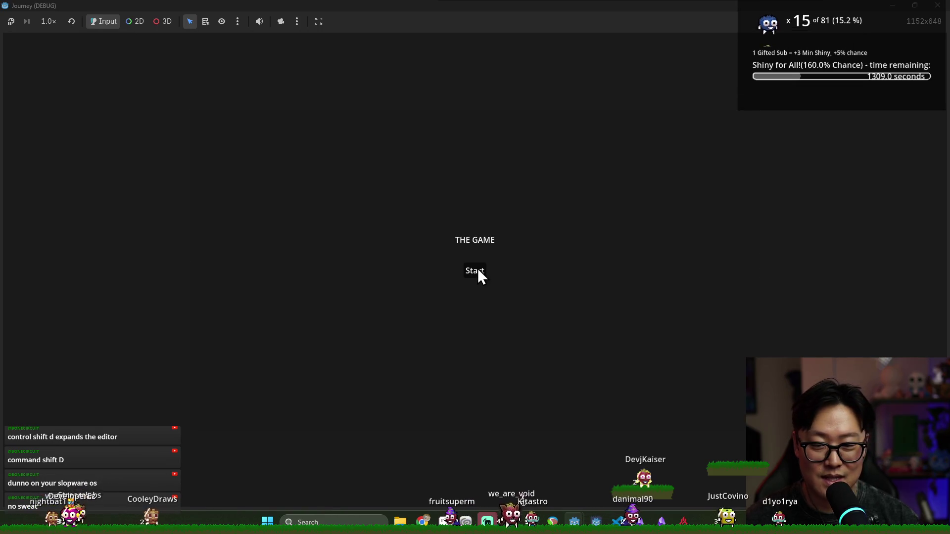
- Test the smaller triangulated POI map in game, then stop the run with F8
{"action": "left_click", "coordinate": [478, 272]}
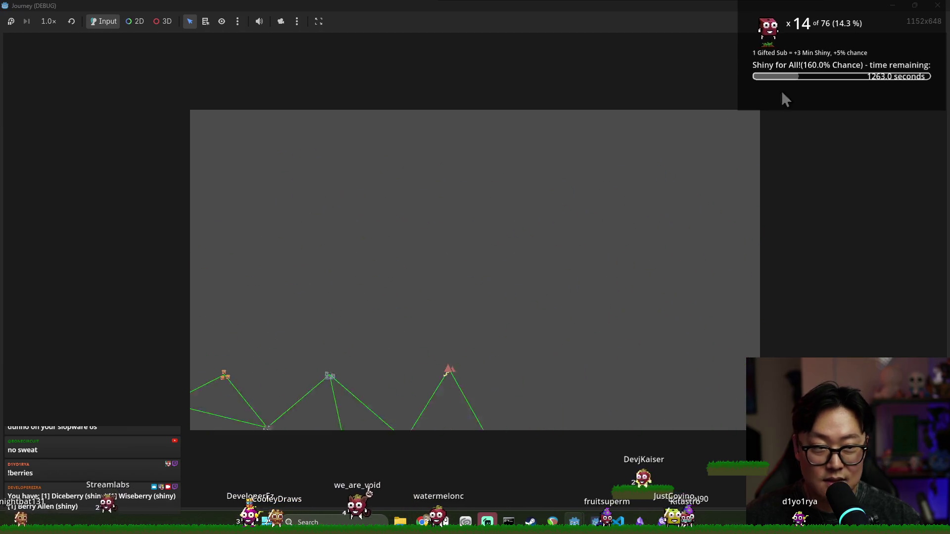
{"action": "key", "text": "F8"}
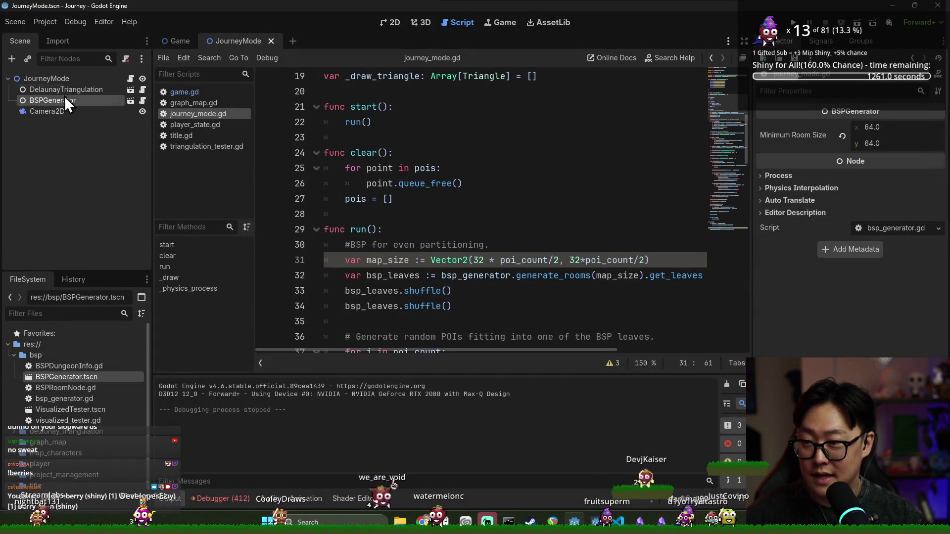
- Enable vertical drag on the JourneyMode Camera2D and save
{"action": "left_click", "coordinate": [60, 111]}
{"action": "left_click", "coordinate": [857, 295]}
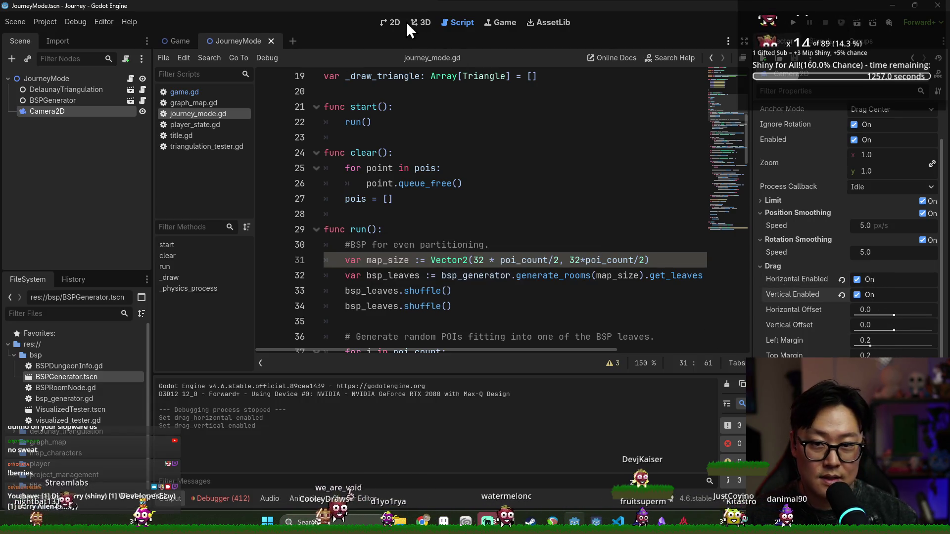
{"action": "left_click", "coordinate": [393, 22]}
{"action": "key", "text": "ctrl+s"}
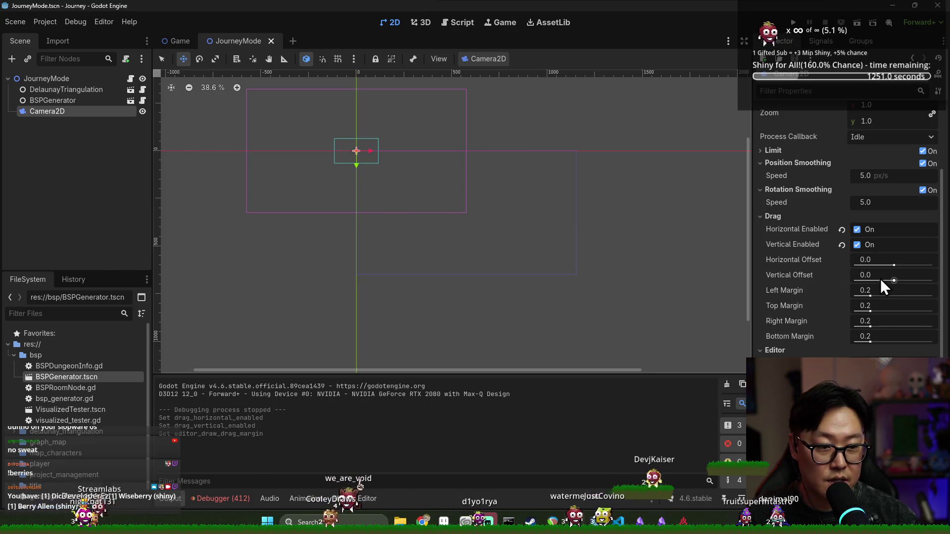
- Widen the Camera2D drag margins to left 0.58 and top 0.55, save, and run the project
{"action": "scroll", "coordinate": [880, 280], "scroll_direction": "up", "scroll_amount": 2}
{"action": "left_click_drag", "start_coordinate": [872, 346], "coordinate": [880, 347]}
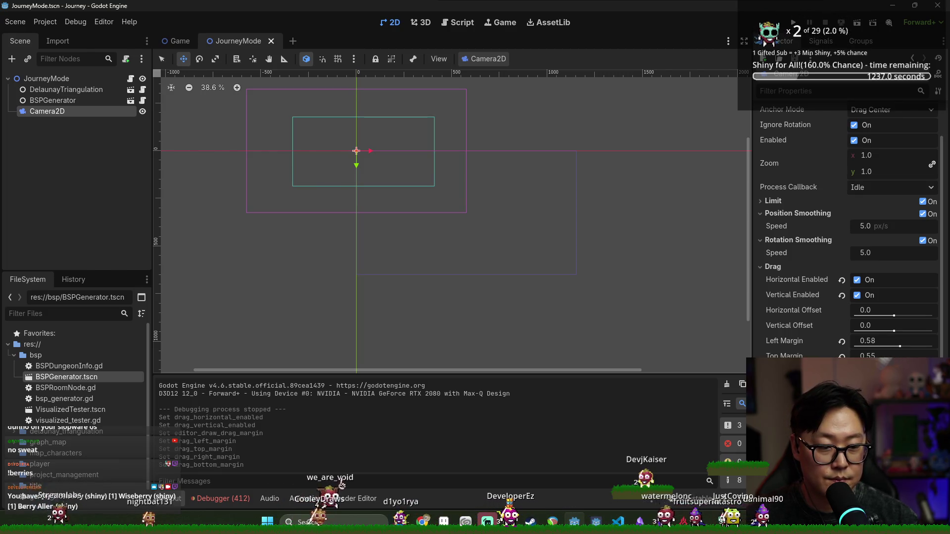
{"action": "key", "text": "ctrl+z"}
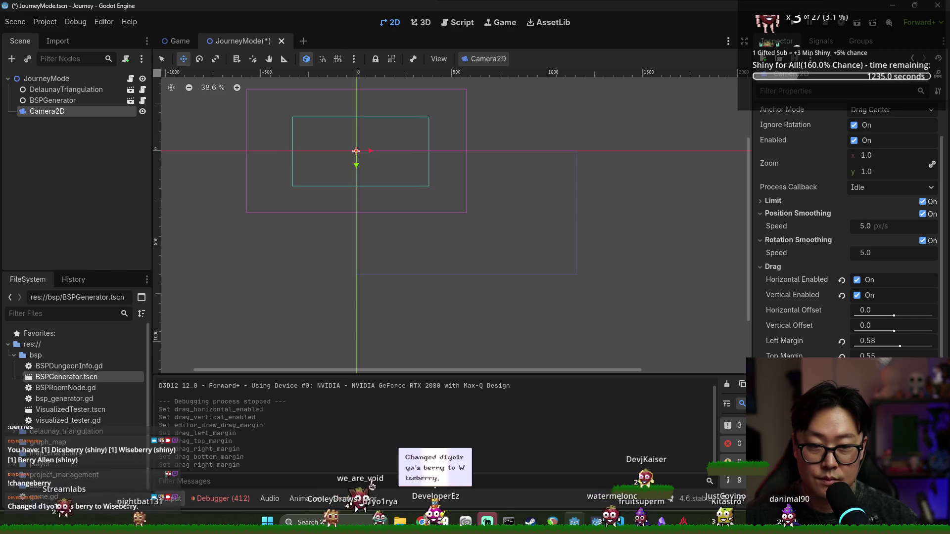
{"action": "key", "text": "ctrl+s"}
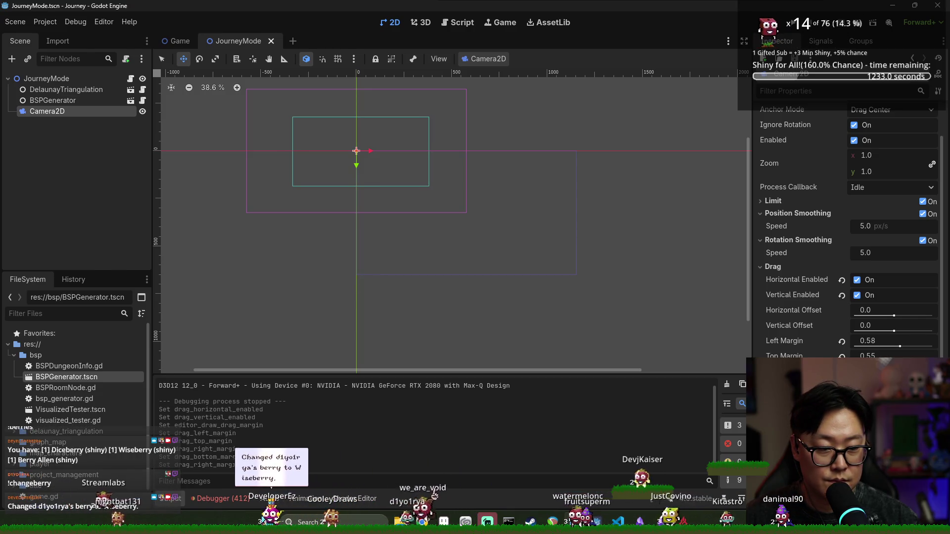
{"action": "left_click_drag", "start_coordinate": [900, 346], "coordinate": [917, 346]}
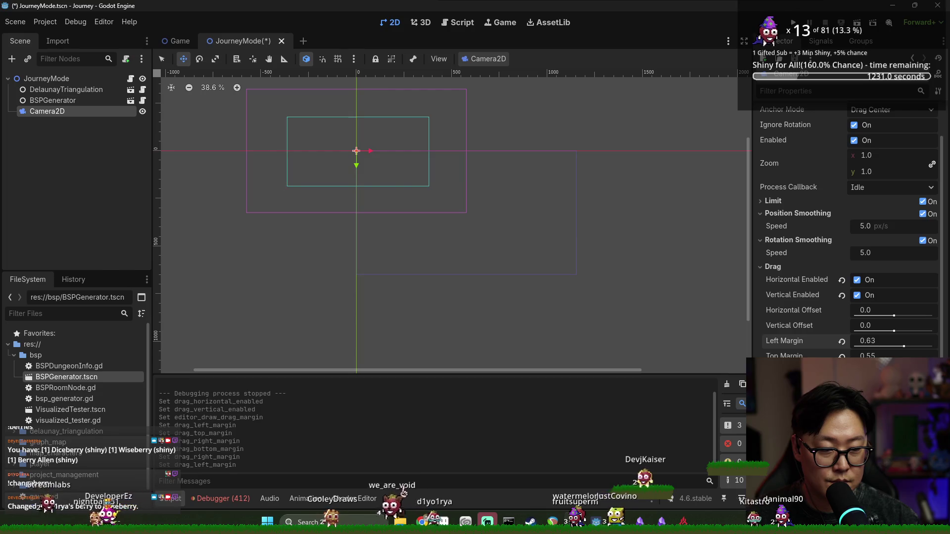
{"action": "left_click", "coordinate": [793, 22]}
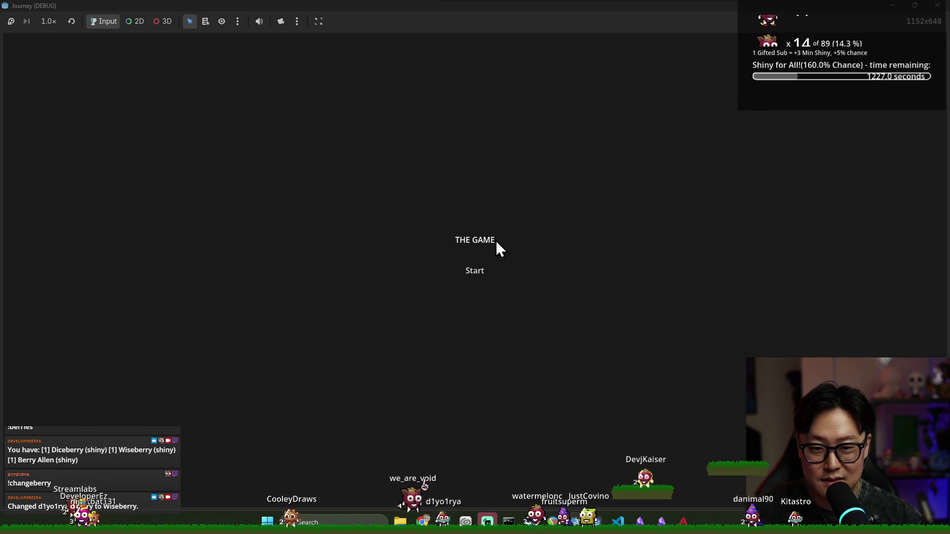
- Watch the camera pan across the POI map in game, then return to the Godot editor
{"action": "left_click", "coordinate": [475, 273]}
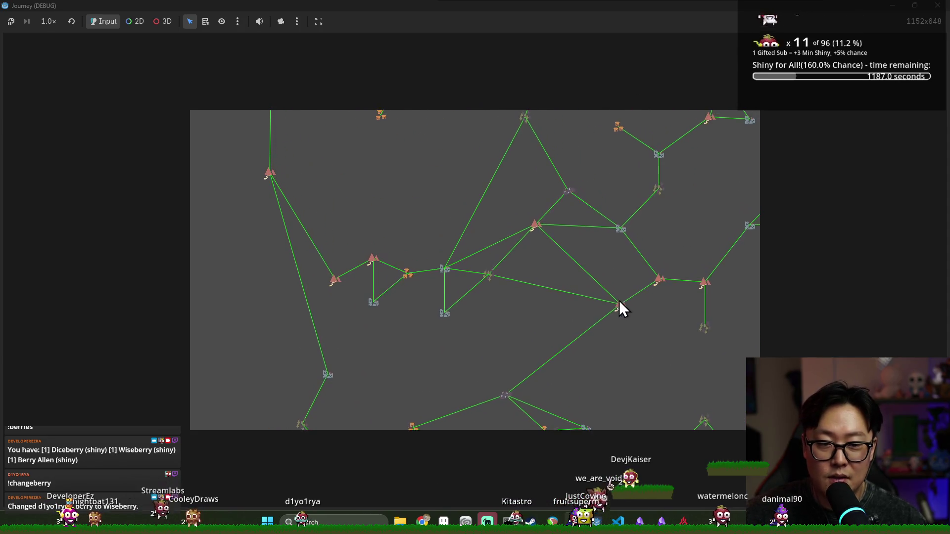
{"action": "key", "text": "alt+Tab"}
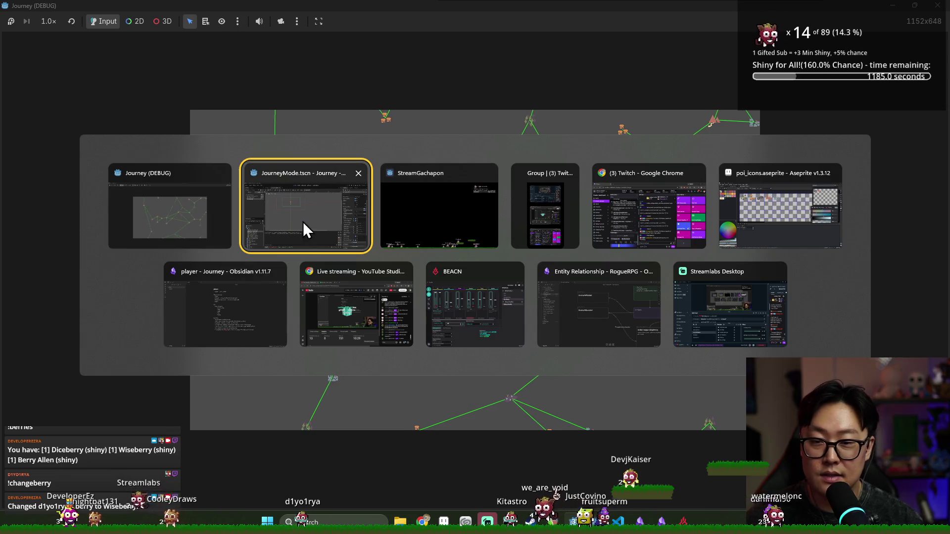
{"action": "left_click", "coordinate": [303, 229]}
{"action": "left_click", "coordinate": [825, 22]}
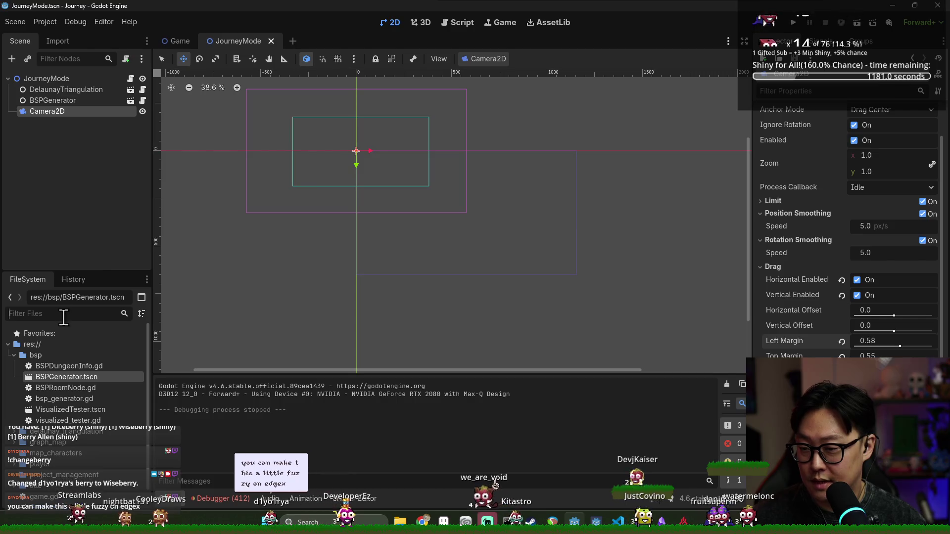
- Open MapNode.tscn, add an Area2D child named ClickArea, and save
{"action": "type", "text": "mainpno"}
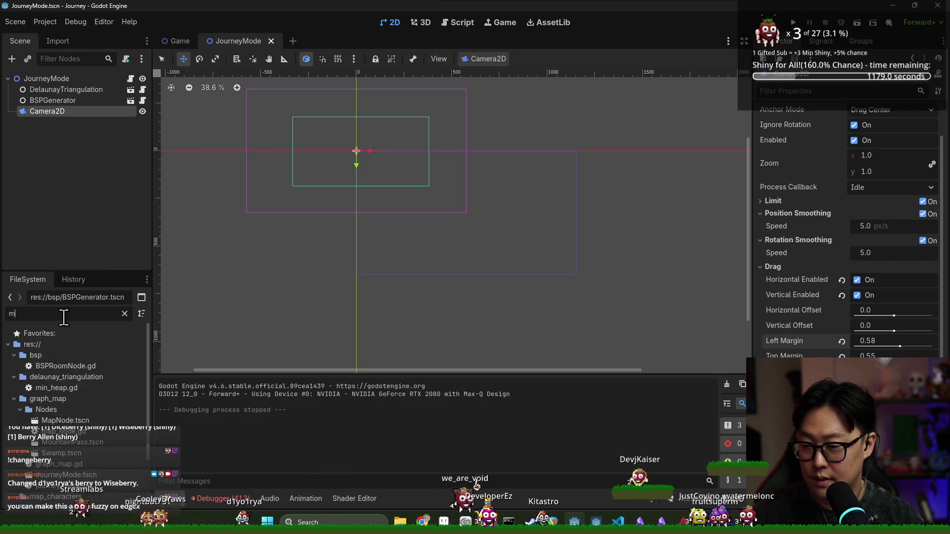
{"action": "double_click", "coordinate": [87, 379]}
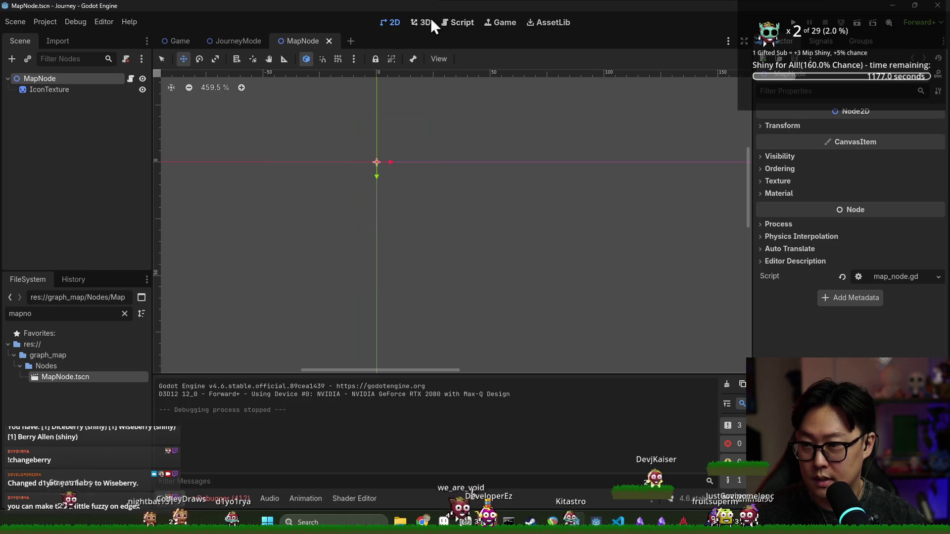
{"action": "left_click", "coordinate": [94, 102]}
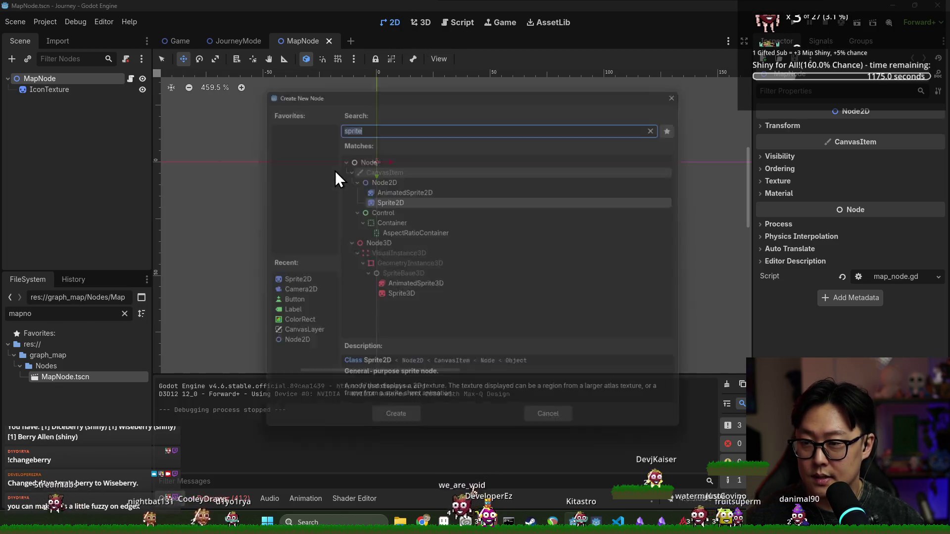
{"action": "type", "text": "area"}
{"action": "double_click", "coordinate": [334, 170]}
{"action": "double_click", "coordinate": [75, 100]}
{"action": "type", "text": "ClickArea"}
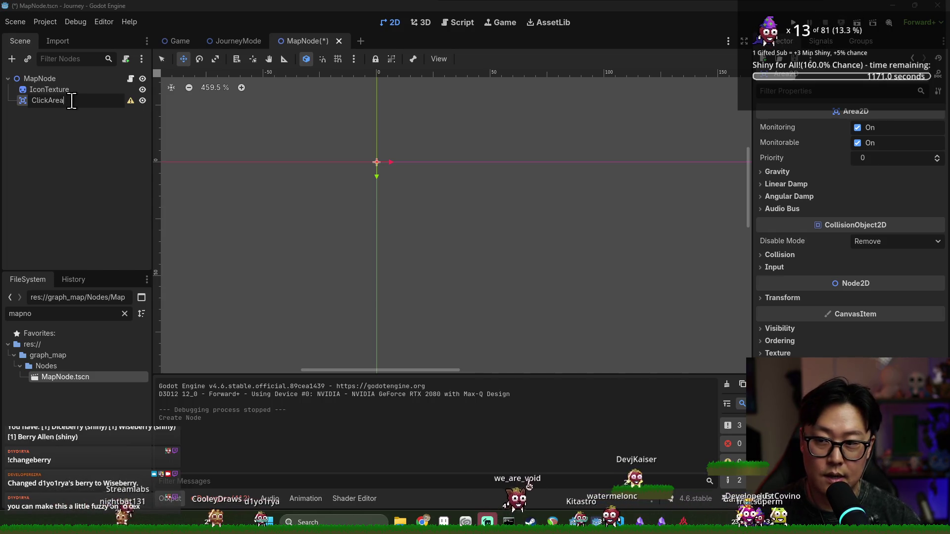
{"action": "key", "text": "ctrl+s"}
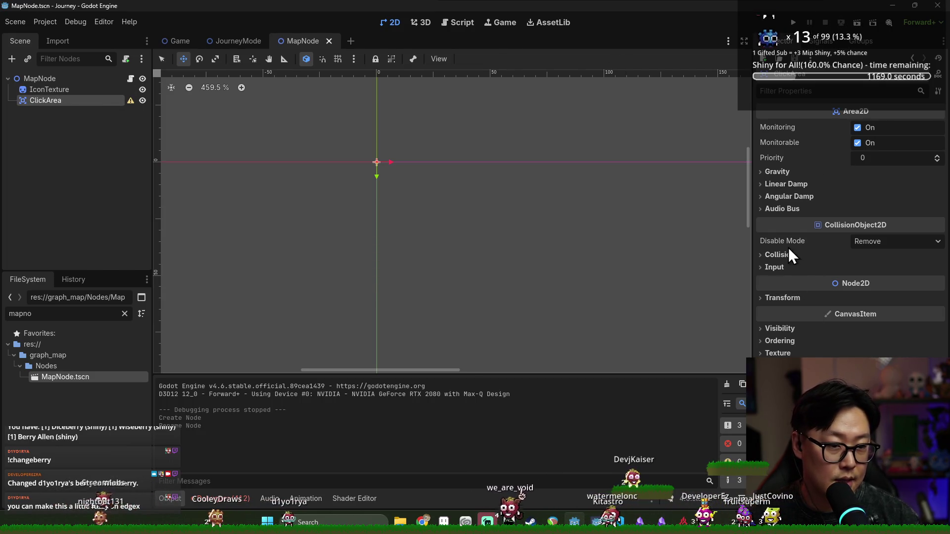
- Add a CollisionShape2D under ClickArea with a CircleShape2D shape, and save
{"action": "left_click", "coordinate": [775, 267]}
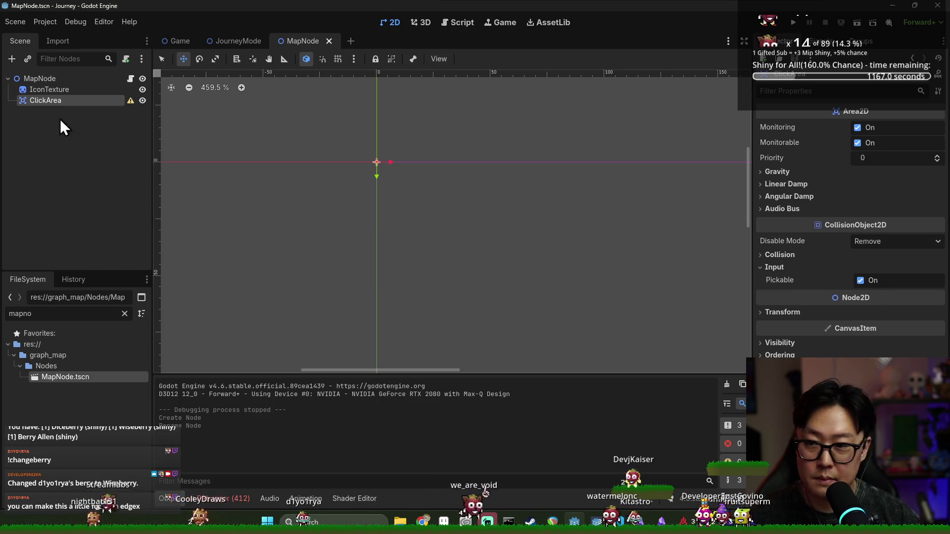
{"action": "right_click", "coordinate": [74, 102]}
{"action": "left_click", "coordinate": [94, 107]}
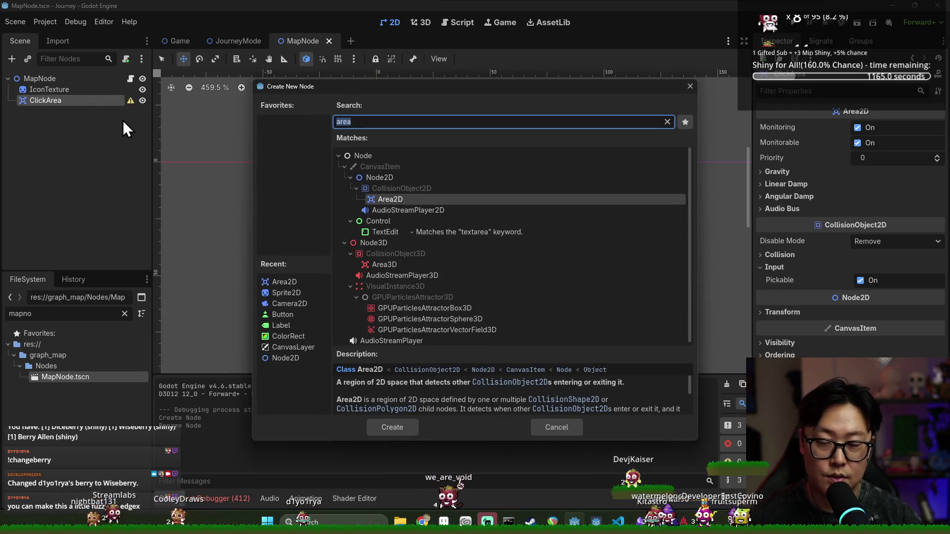
{"action": "type", "text": "collis"}
{"action": "key", "text": "Return"}
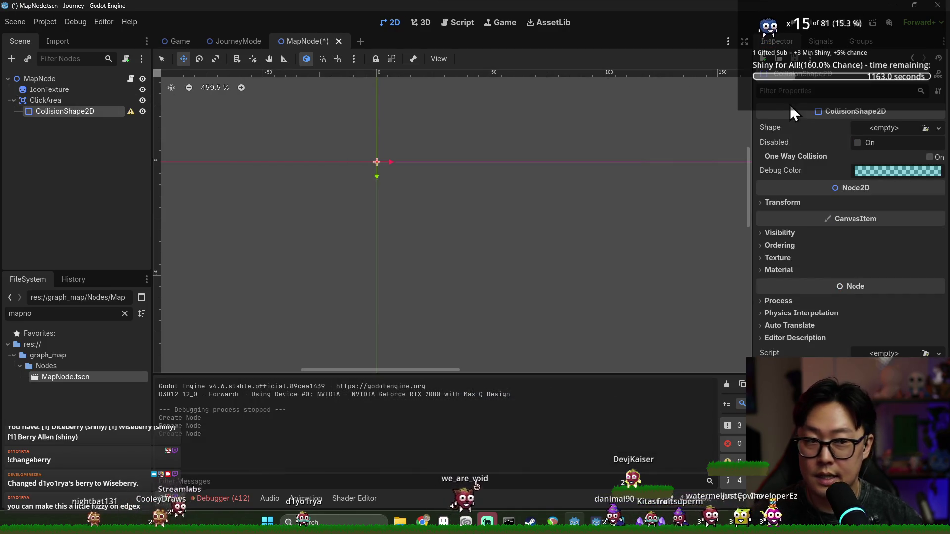
{"action": "left_click", "coordinate": [884, 128]}
{"action": "left_click", "coordinate": [861, 190]}
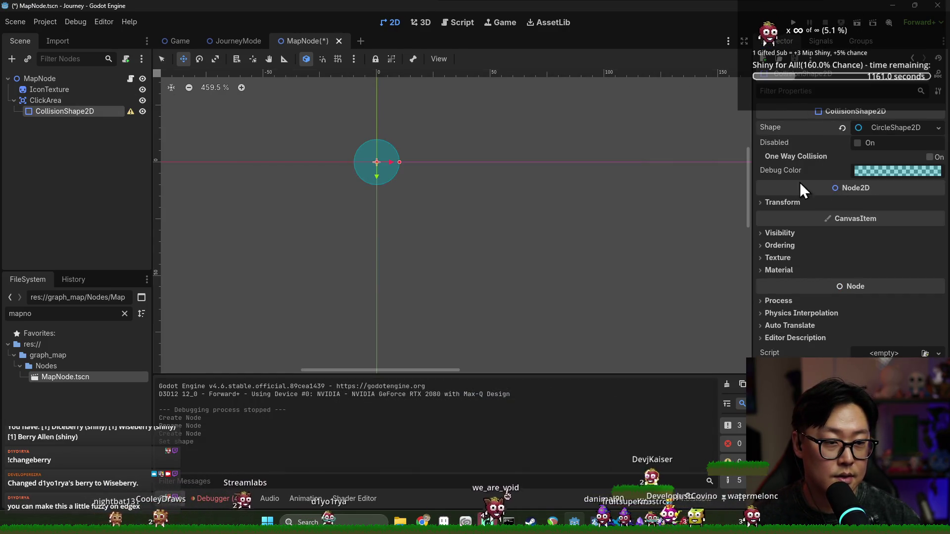
{"action": "scroll", "coordinate": [392, 178], "scroll_direction": "up", "scroll_amount": 3}
{"action": "key", "text": "ctrl+s"}
- Set the circle shape's radius to 16, then change it to 20
{"action": "left_click", "coordinate": [891, 128]}
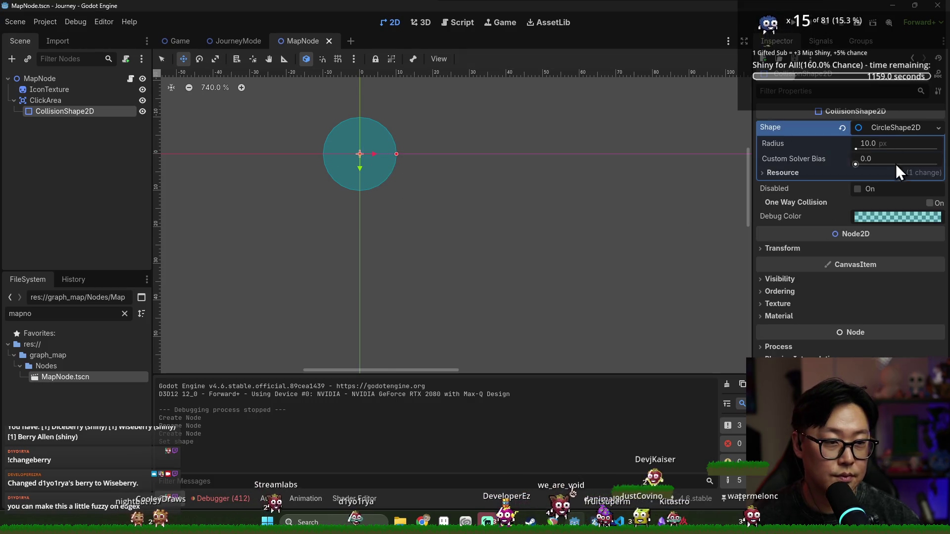
{"action": "left_click", "coordinate": [872, 148]}
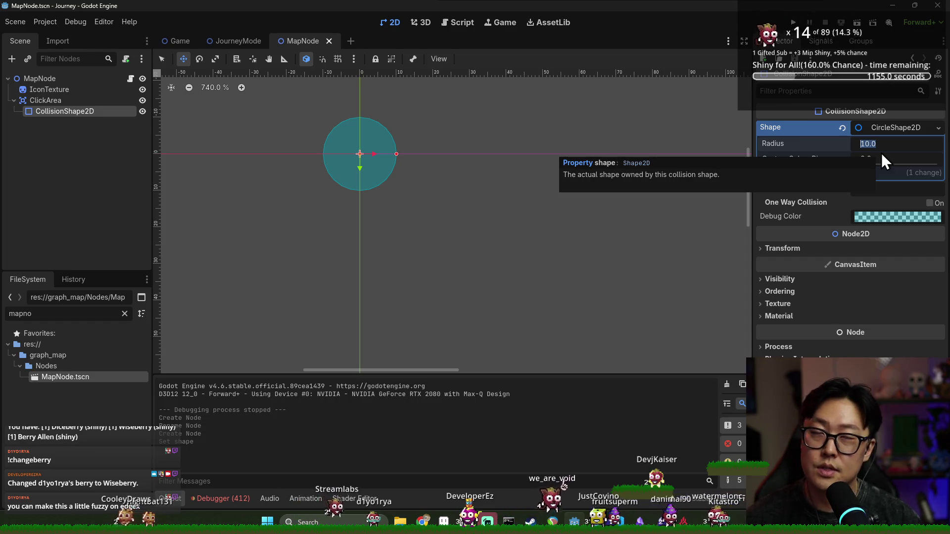
{"action": "type", "text": "16"}
{"action": "key", "text": "Return"}
{"action": "scroll", "coordinate": [384, 173], "scroll_direction": "down", "scroll_amount": 3}
{"action": "key", "text": "ctrl+s"}
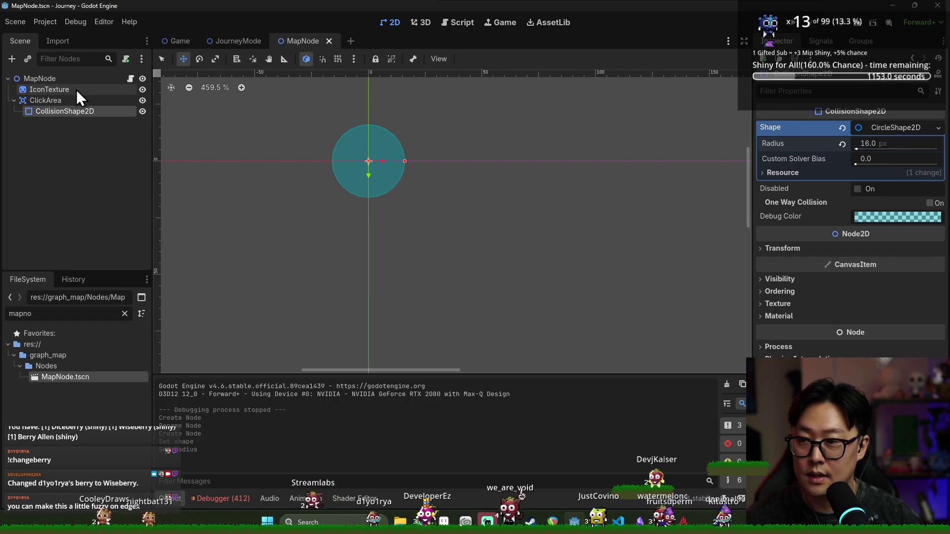
{"action": "left_click", "coordinate": [874, 143]}
{"action": "type", "text": "20"}
{"action": "key", "text": "Return"}
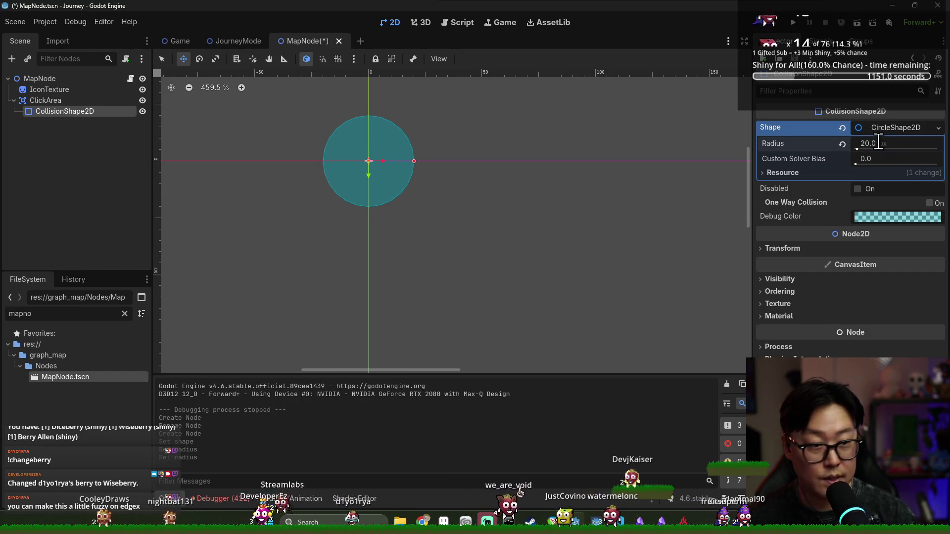
- Connect ClickArea's mouse_shape_entered and mouse_shape_exited signals to new handler functions
{"action": "left_click", "coordinate": [52, 101]}
{"action": "key", "text": "ctrl+s"}
{"action": "left_click", "coordinate": [822, 42]}
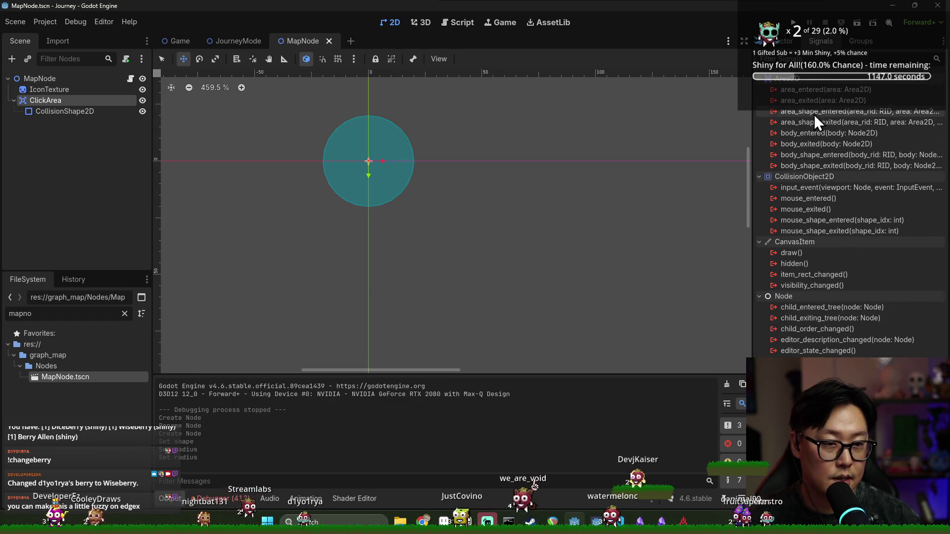
{"action": "double_click", "coordinate": [824, 220]}
{"action": "double_click", "coordinate": [447, 224]}
{"action": "double_click", "coordinate": [803, 245]}
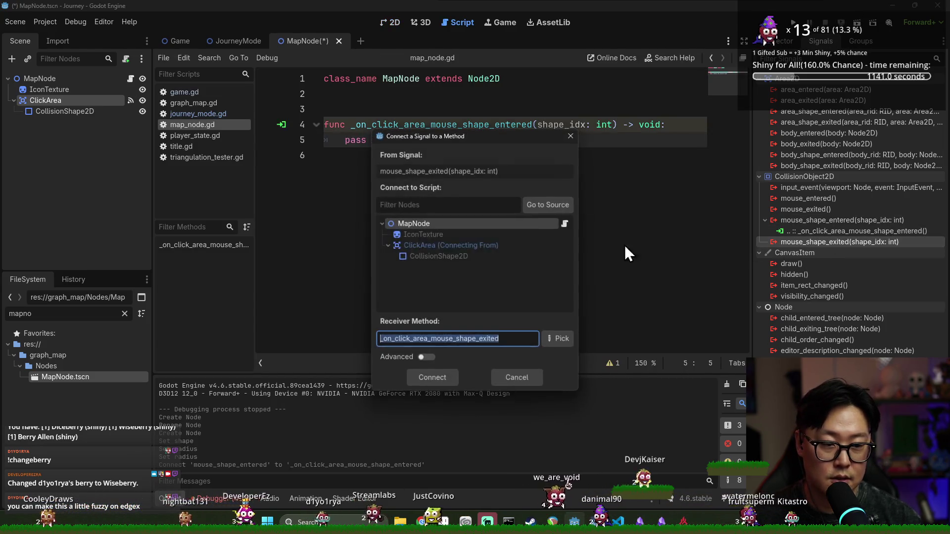
{"action": "double_click", "coordinate": [452, 224]}
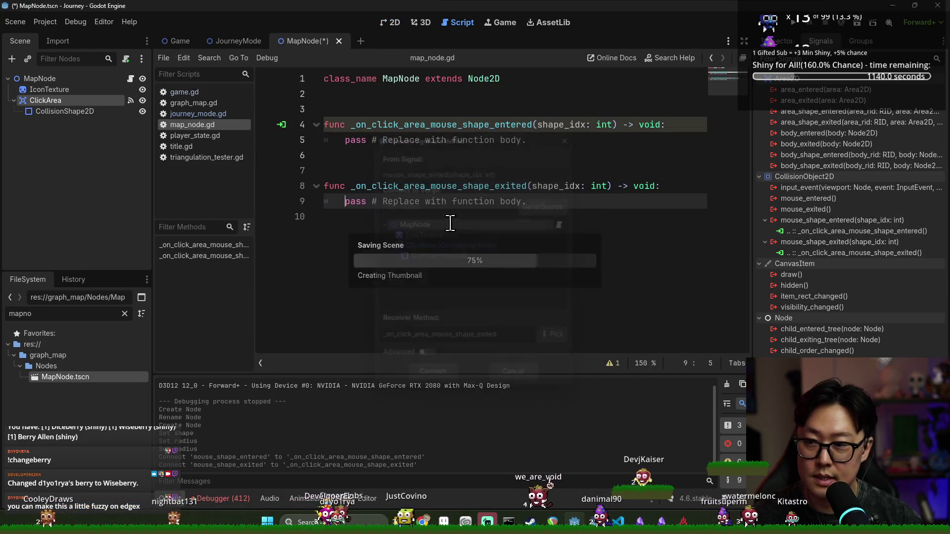
- Remove extra blank lines from map_node.gd and save the script
{"action": "left_click", "coordinate": [73, 79]}
{"action": "left_click", "coordinate": [380, 165]}
{"action": "key", "text": "BackSpace"}
{"action": "key", "text": "Up"}
{"action": "key", "text": "Up"}
{"action": "key", "text": "Up"}
{"action": "key", "text": "BackSpace"}
{"action": "key", "text": "ctrl+s"}
- Select IconTexture, then bring up the Godot Project Manager
{"action": "left_click", "coordinate": [64, 94]}
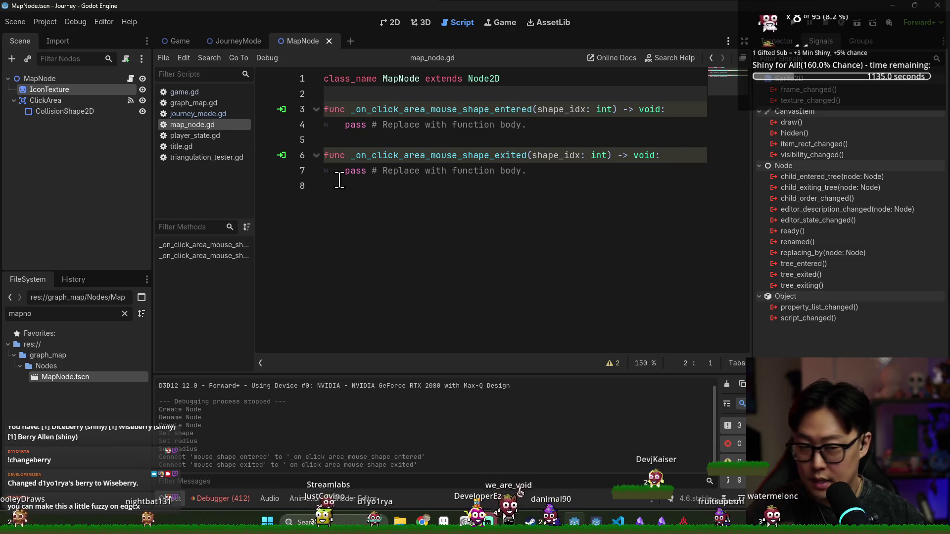
{"action": "key", "text": "alt+Tab"}
{"action": "key", "text": "alt+shift+Tab"}
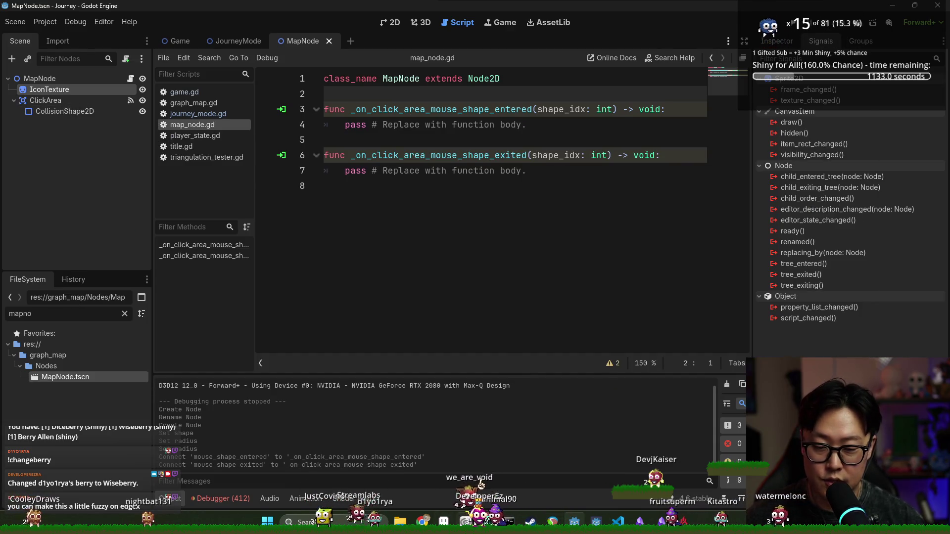
{"action": "right_click", "coordinate": [495, 446]}
{"action": "left_click", "coordinate": [564, 460]}
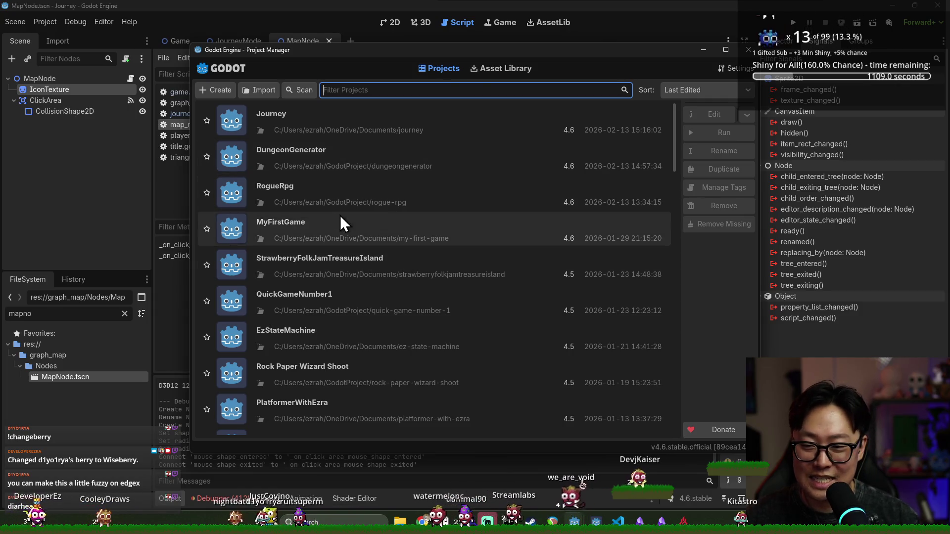
{"action": "left_click", "coordinate": [299, 191]}
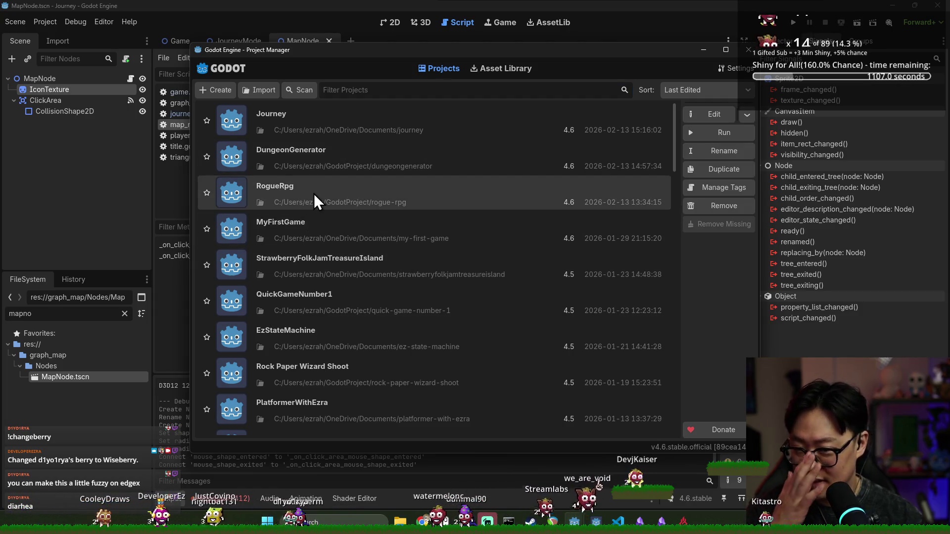
{"action": "double_click", "coordinate": [314, 194]}
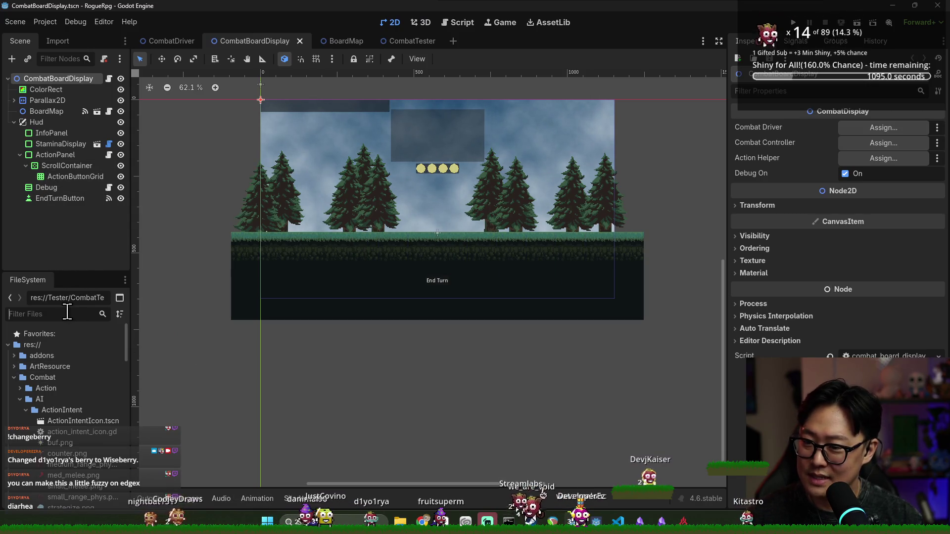
{"action": "type", "text": "enemy"}
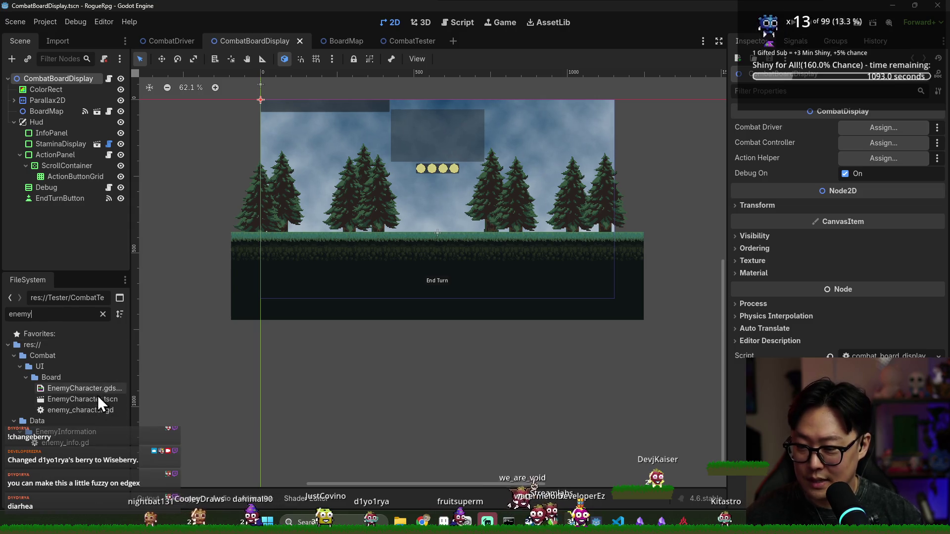
{"action": "double_click", "coordinate": [82, 390]}
{"action": "key", "text": "ctrl+a"}
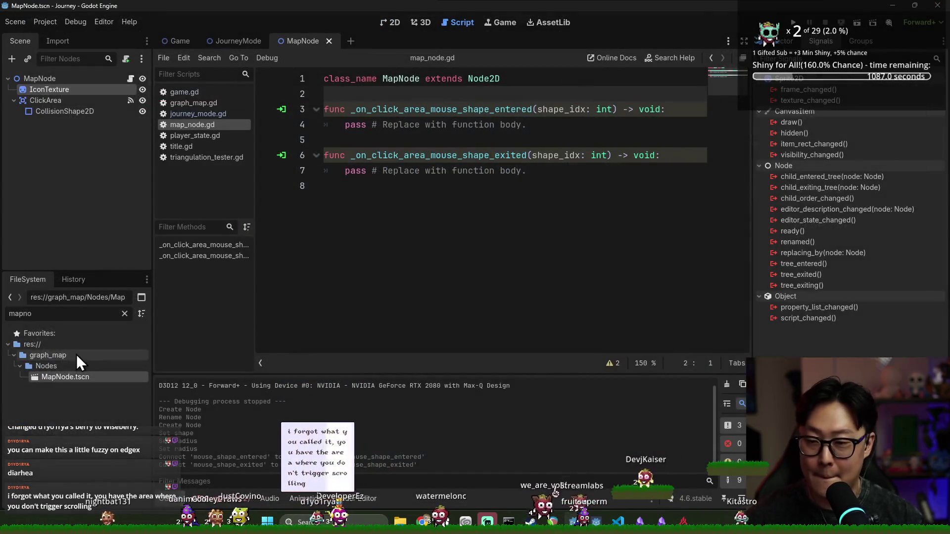
- Give IconTexture a new ShaderMaterial in its Material property
{"action": "right_click", "coordinate": [91, 88]}
{"action": "left_click", "coordinate": [387, 22]}
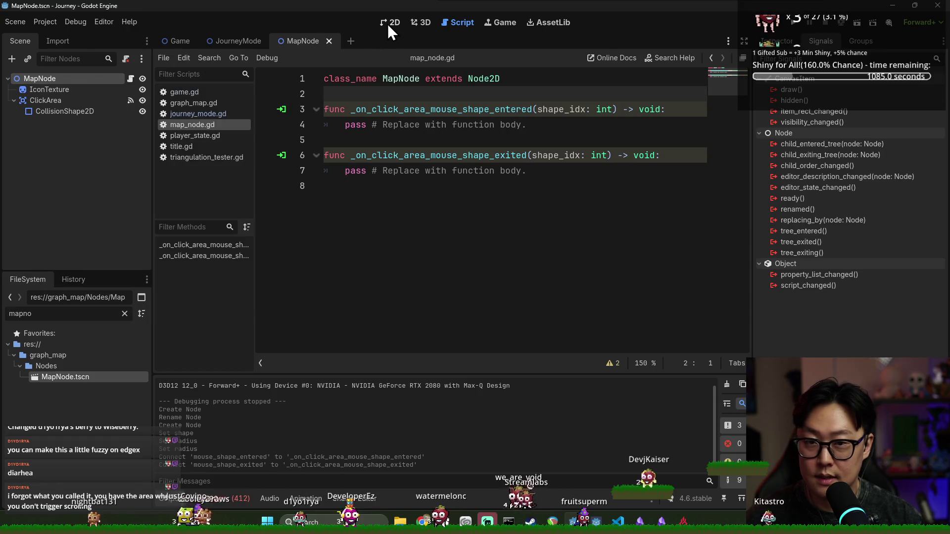
{"action": "left_click", "coordinate": [388, 24]}
{"action": "right_click", "coordinate": [65, 99]}
{"action": "right_click", "coordinate": [67, 91]}
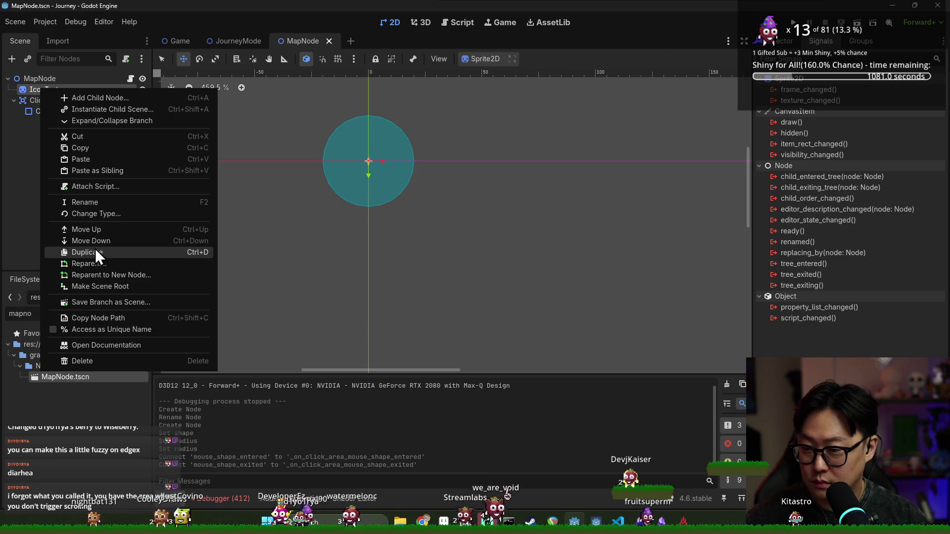
{"action": "left_click", "coordinate": [777, 41]}
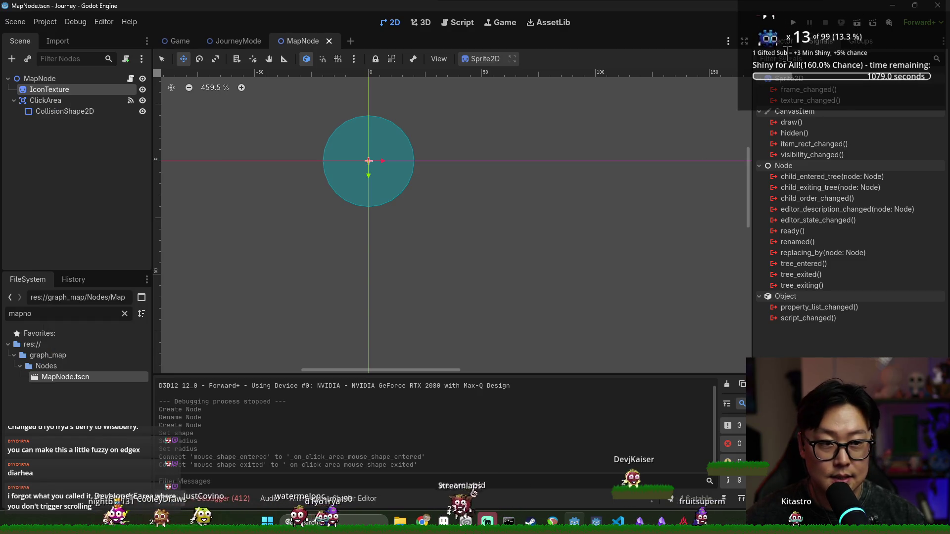
{"action": "left_click", "coordinate": [777, 41]}
{"action": "left_click", "coordinate": [795, 267]}
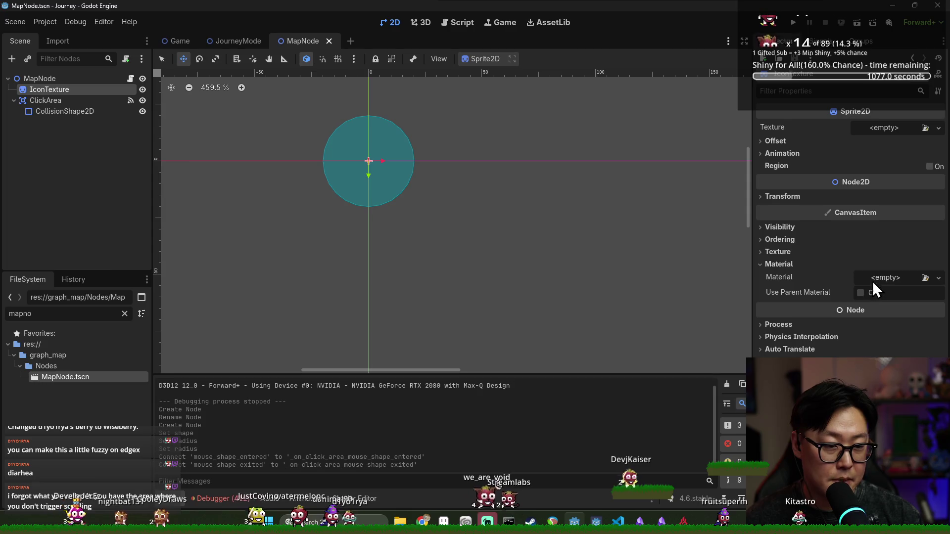
{"action": "left_click", "coordinate": [938, 278]}
{"action": "left_click", "coordinate": [901, 317]}
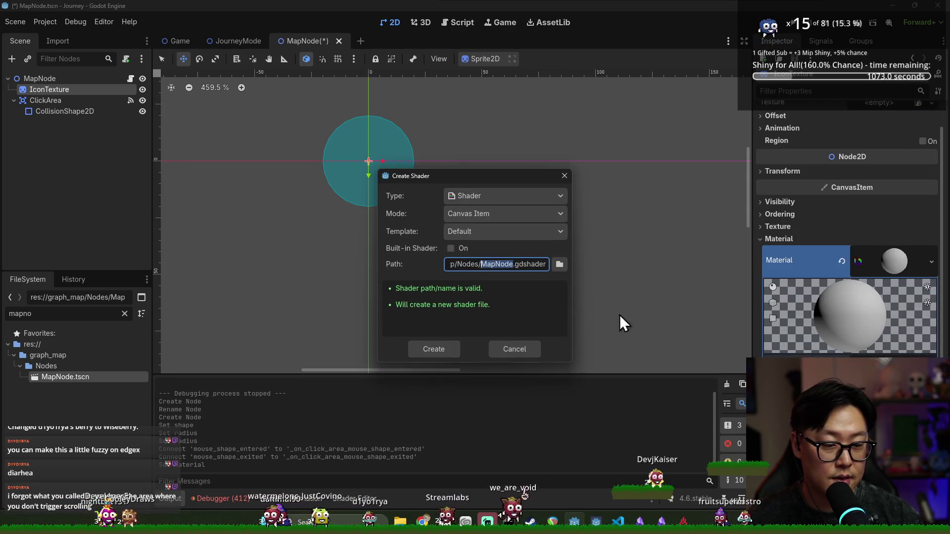
- Create MapNode.gdshader in graph_map/Nodes, paste in the outline shader code, and save
{"action": "left_click", "coordinate": [560, 265]}
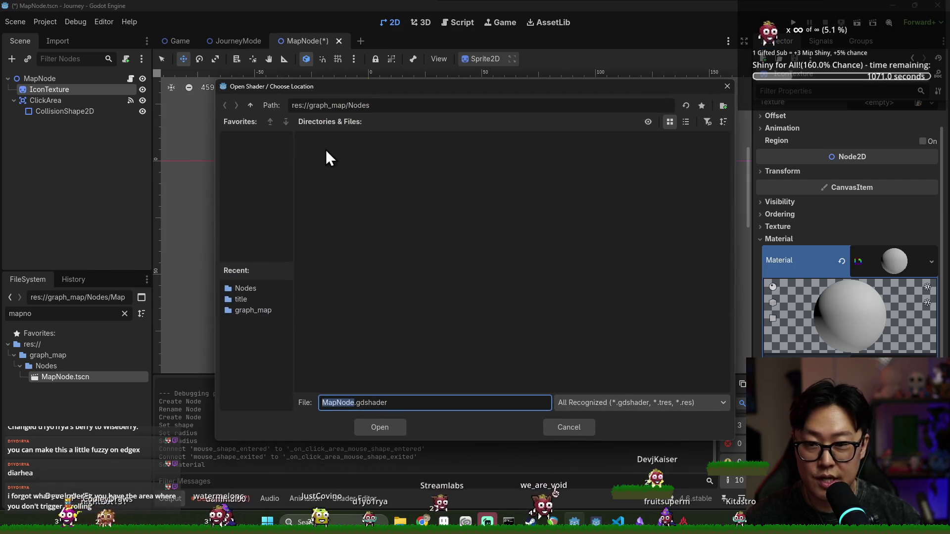
{"action": "left_click", "coordinate": [389, 423]}
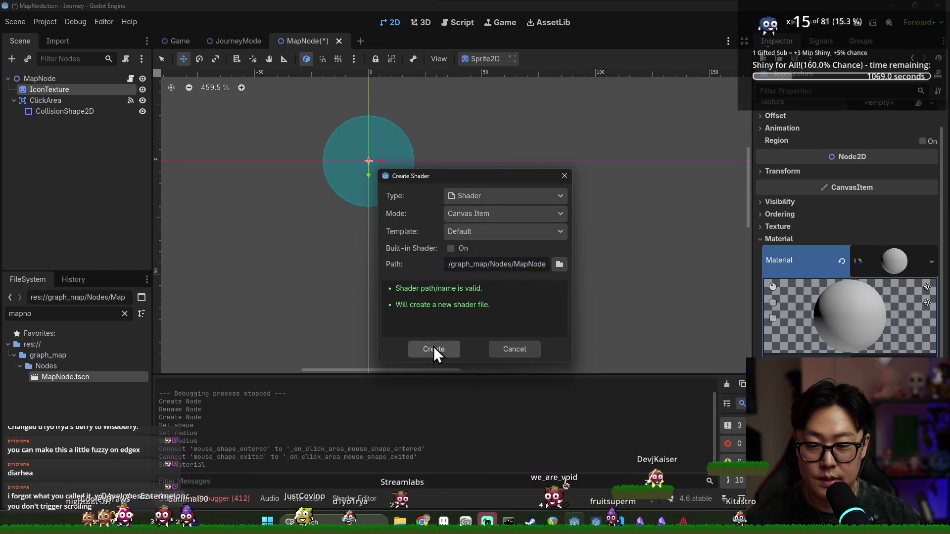
{"action": "left_click", "coordinate": [434, 348]}
{"action": "left_click", "coordinate": [352, 500]}
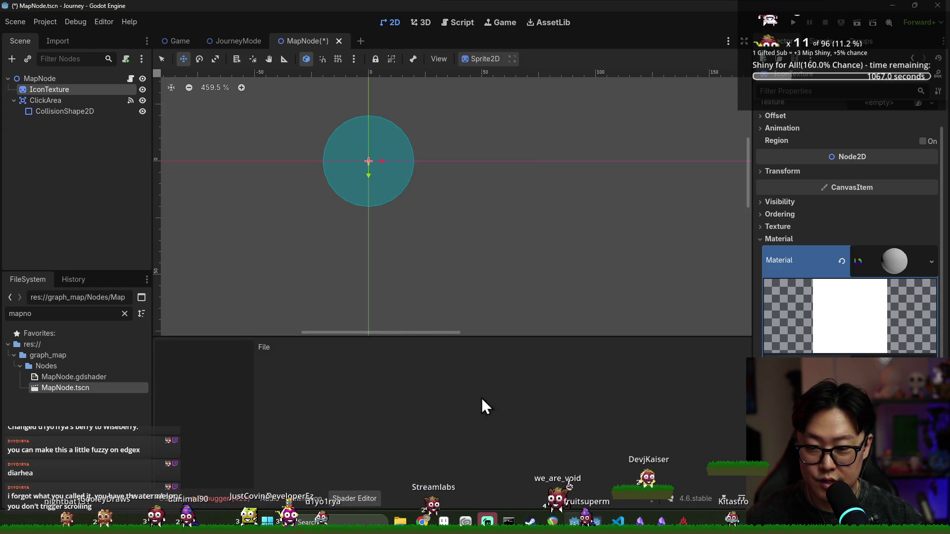
{"action": "key", "text": "ctrl+a"}
{"action": "key", "text": "ctrl+v"}
{"action": "key", "text": "ctrl+s"}
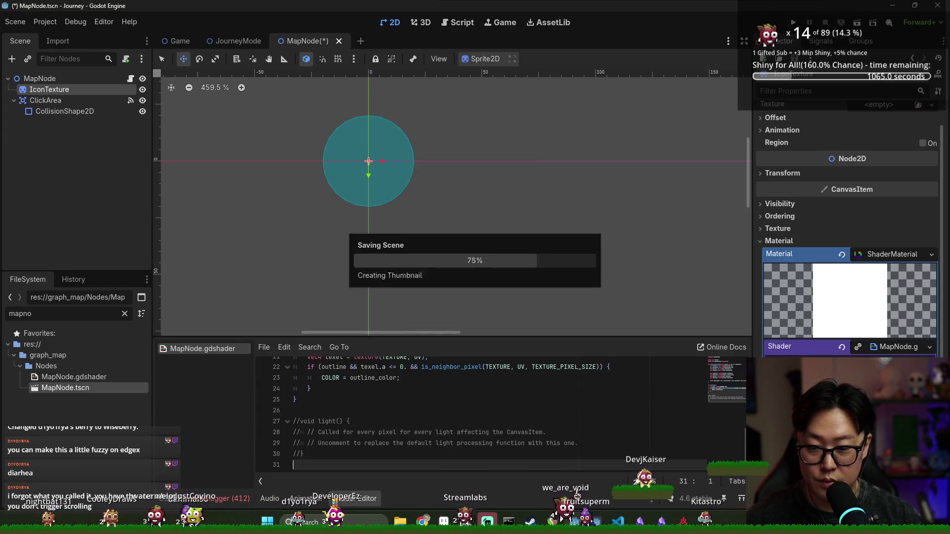
- Set the shader's outline_color to a soft light green and save
{"action": "scroll", "coordinate": [849, 223], "scroll_direction": "down", "scroll_amount": 2}
{"action": "left_click", "coordinate": [925, 346]}
{"action": "left_click", "coordinate": [871, 361]}
{"action": "left_click_drag", "start_coordinate": [875, 254], "coordinate": [848, 225]}
{"action": "left_click", "coordinate": [852, 239]}
{"action": "left_click", "coordinate": [841, 238]}
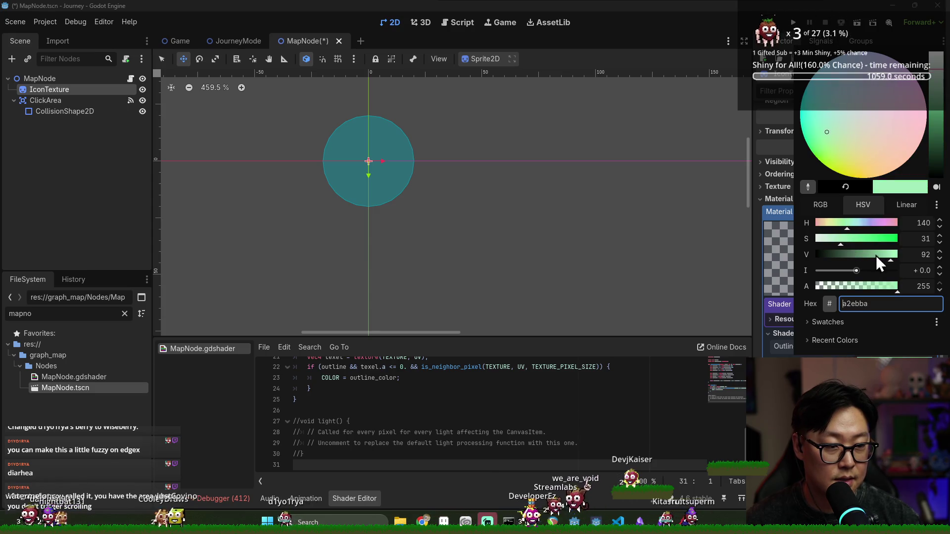
{"action": "key", "text": "Escape"}
{"action": "key", "text": "ctrl+s"}
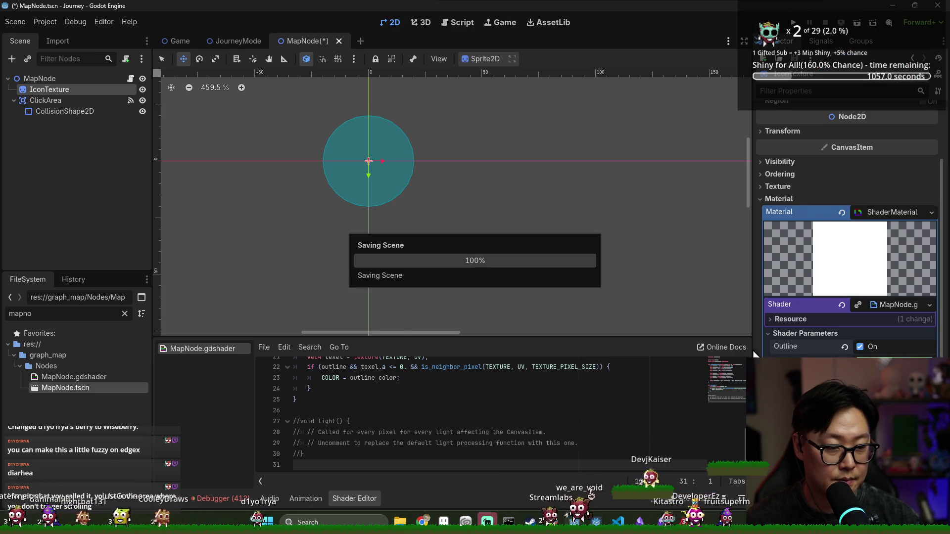
- Turn the Outline parameter off and open map_node.gd at the mouse-entered handler
{"action": "left_click", "coordinate": [845, 349]}
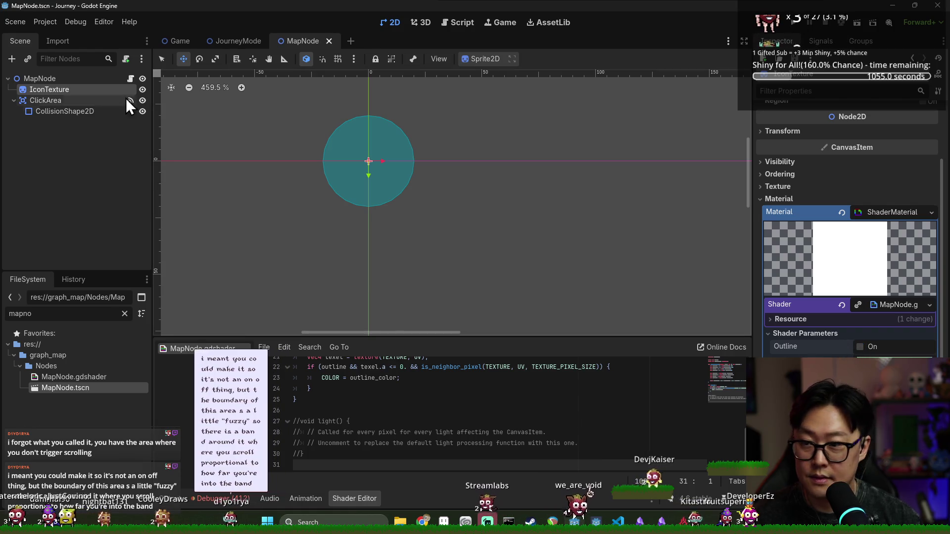
{"action": "left_click", "coordinate": [131, 79]}
{"action": "left_click", "coordinate": [683, 110]}
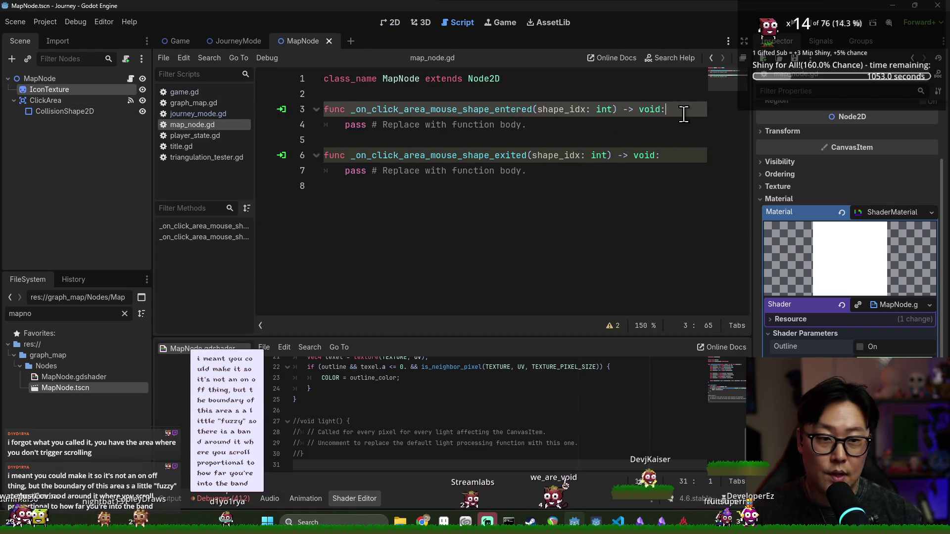
{"action": "key", "text": "Return"}
{"action": "key", "text": "ctrl+s"}
{"action": "left_click_drag", "start_coordinate": [99, 91], "coordinate": [322, 94]}
{"action": "double_click", "coordinate": [411, 95]}
{"action": "key", "text": "ctrl+c"}
- Make the entered handler call (icon_texture.material as ShaderMaterial).set_shader_parameter("outline", true)
{"action": "left_click", "coordinate": [420, 140]}
{"action": "key", "text": "ctrl+v"}
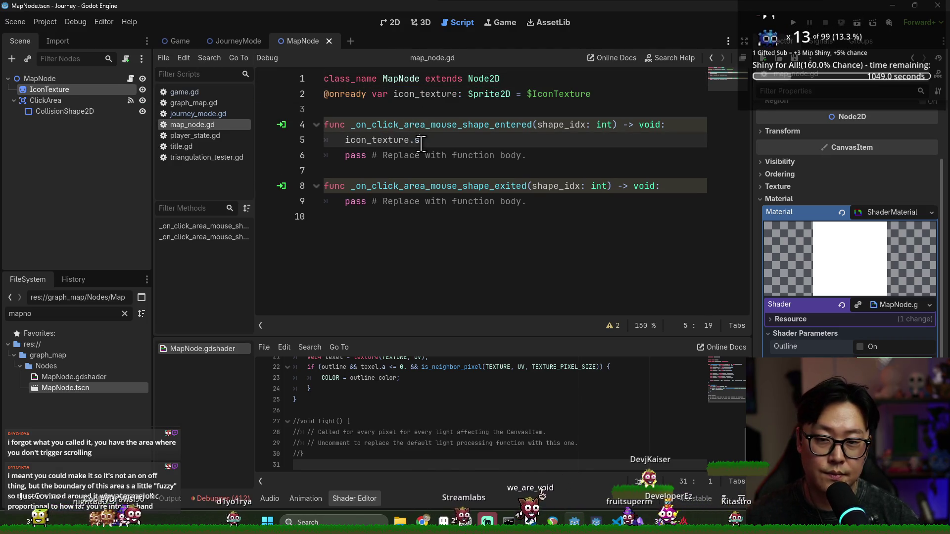
{"action": "type", "text": "atera"}
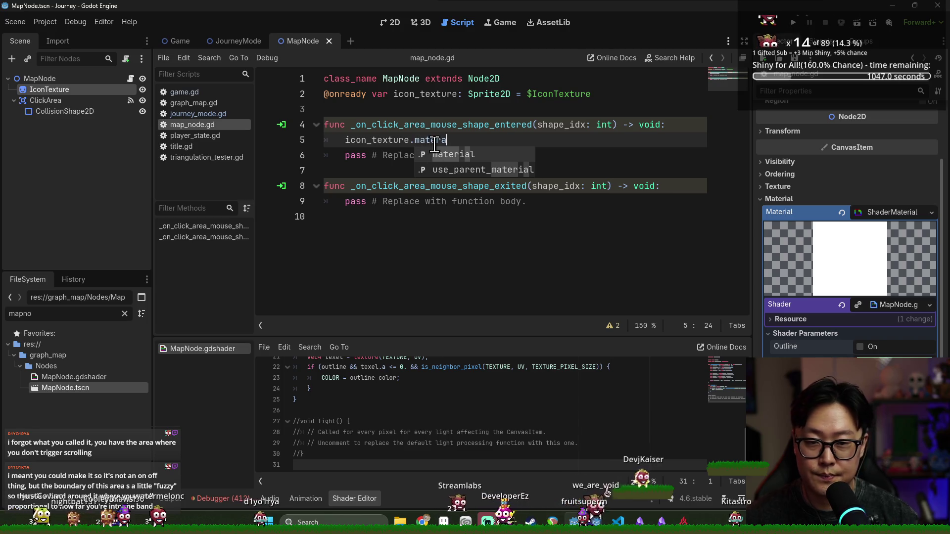
{"action": "key", "text": "Return"}
{"action": "type", "text": "as ShaderM"}
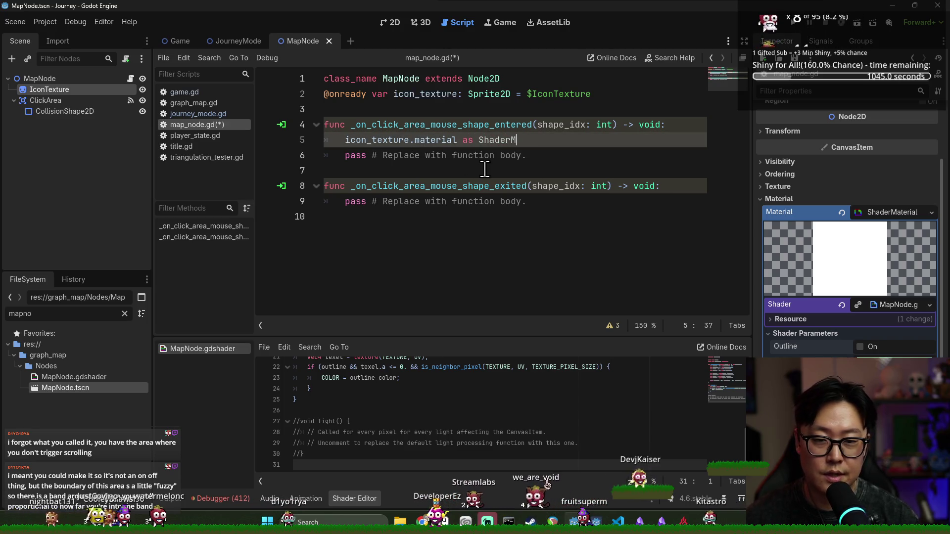
{"action": "type", "text": "("}
{"action": "left_click", "coordinate": [594, 144]}
{"action": "type", "text": ".s"}
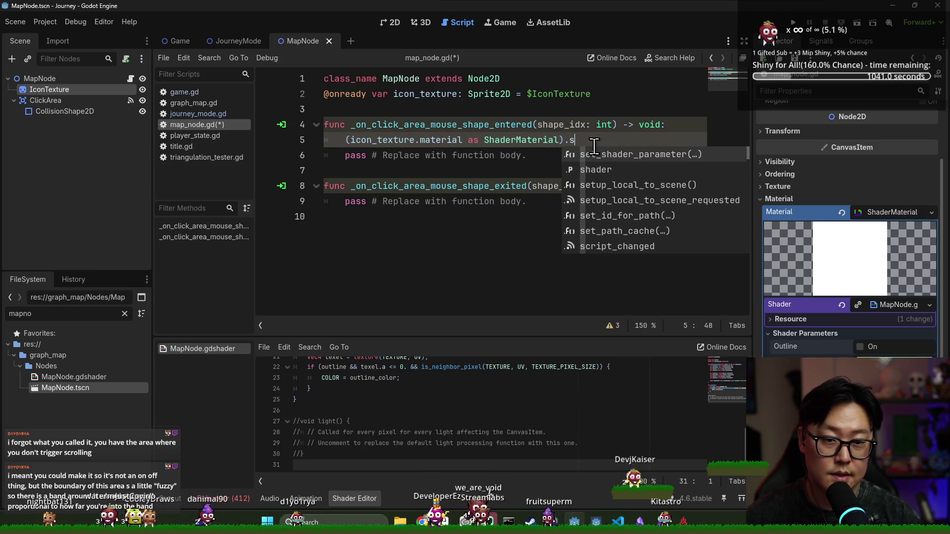
{"action": "type", "text": "e"}
{"action": "key", "text": "Return"}
{"action": "type", "text": "outline\", tru"}
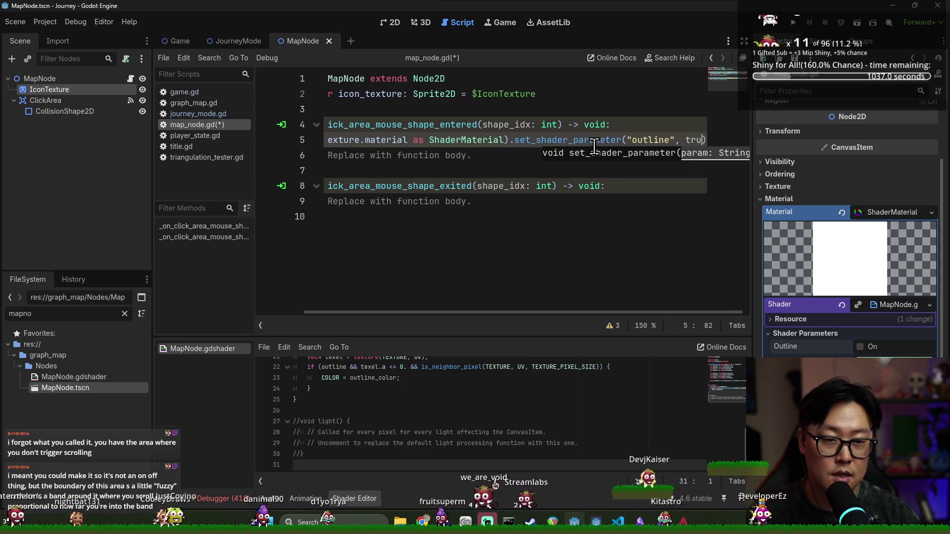
{"action": "type", "text": "e)"}
{"action": "left_click_drag", "start_coordinate": [480, 311], "coordinate": [353, 311]}
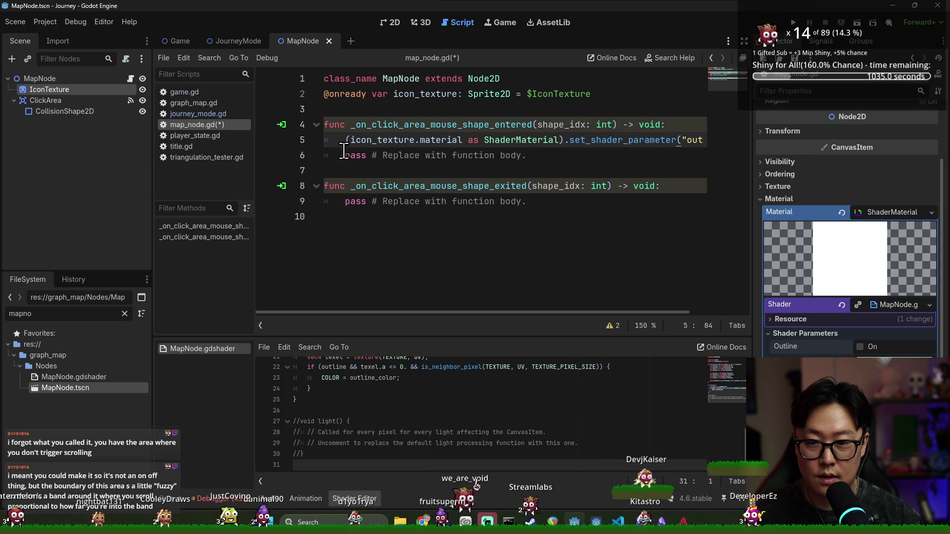
- Replace the exited handler's pass with the same call using false, and save
{"action": "left_click", "coordinate": [350, 202]}
{"action": "left_click_drag", "start_coordinate": [350, 202], "coordinate": [572, 197]}
{"action": "key", "text": "ctrl+v"}
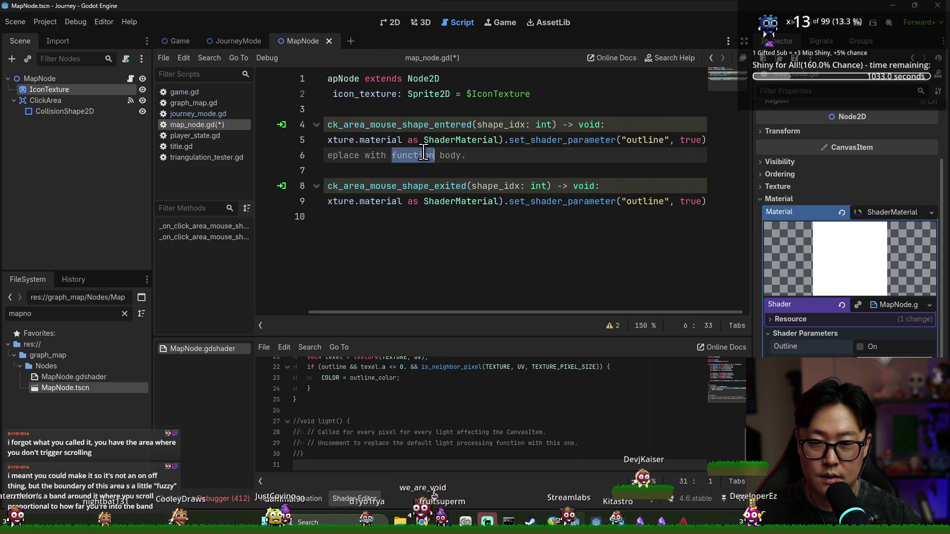
{"action": "key", "text": "ctrl+shift+k"}
{"action": "left_click_drag", "start_coordinate": [535, 312], "coordinate": [586, 312]}
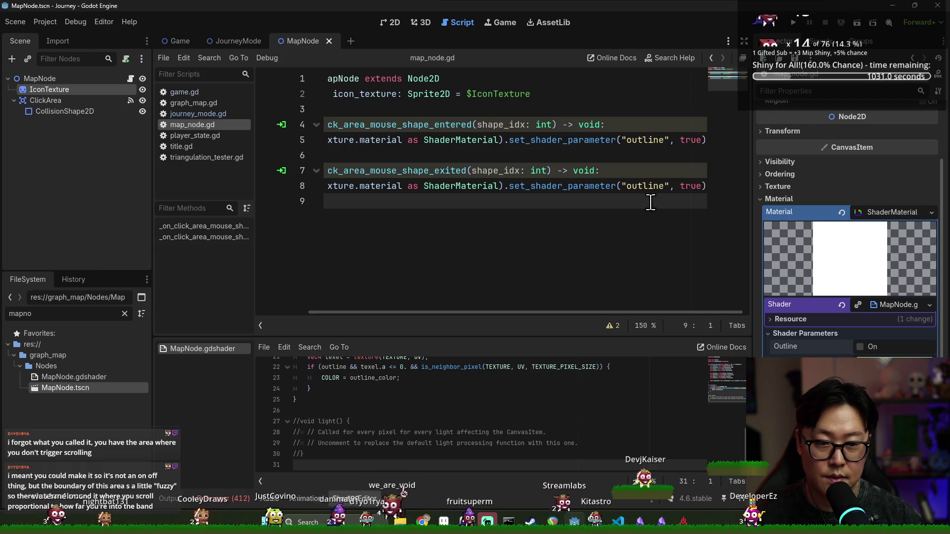
{"action": "left_click", "coordinate": [688, 187]}
{"action": "double_click", "coordinate": [693, 187]}
{"action": "type", "text": "false"}
{"action": "key", "text": "ctrl+s"}
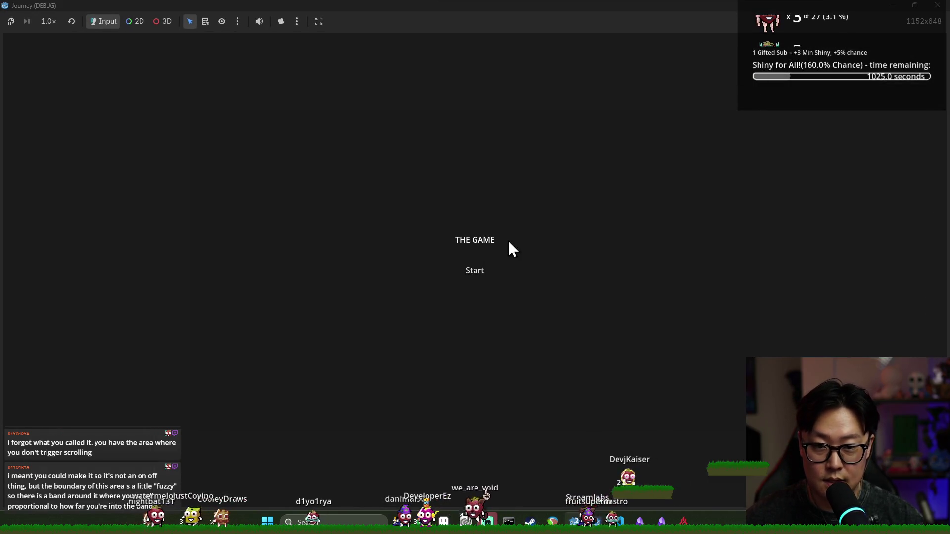
- Run the game briefly, stop it, and select IconTexture
{"action": "left_click", "coordinate": [486, 275]}
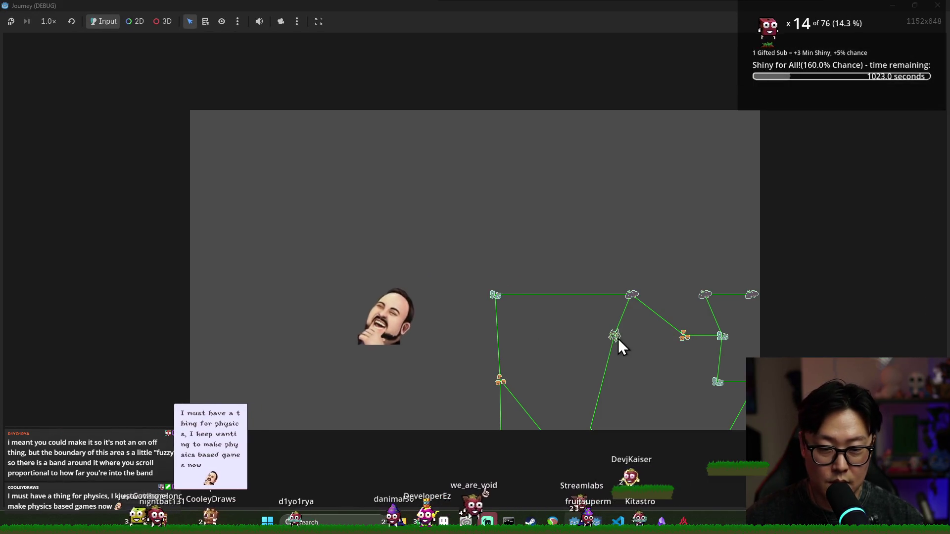
{"action": "key", "text": "F8"}
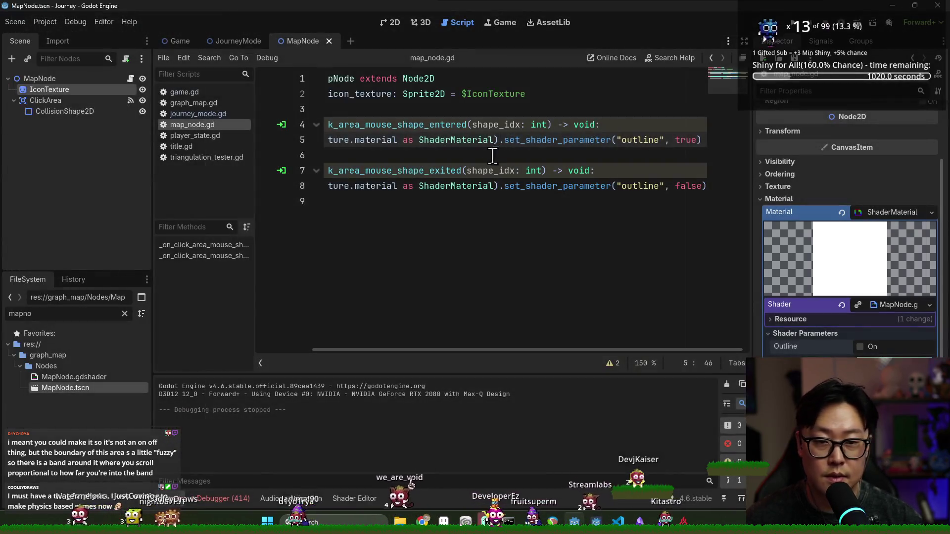
{"action": "left_click", "coordinate": [96, 80]}
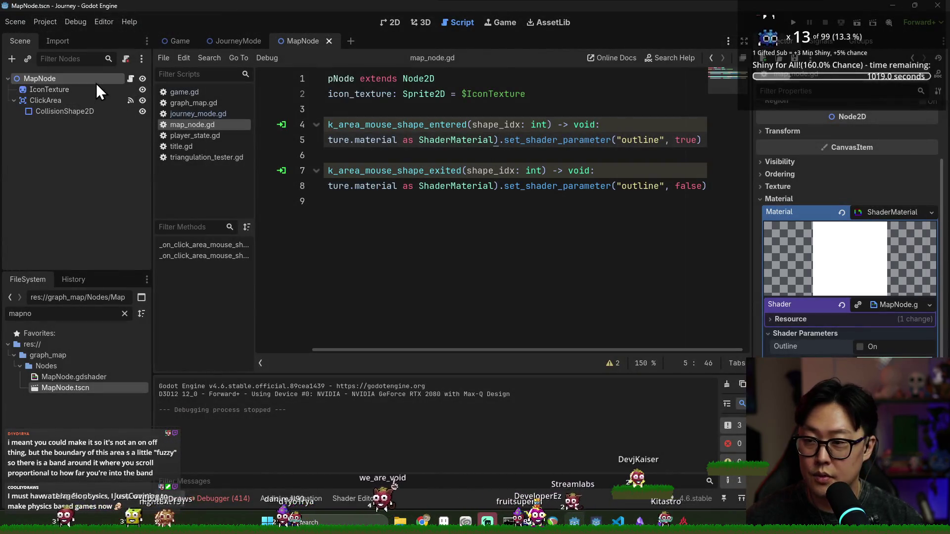
{"action": "left_click", "coordinate": [119, 90]}
- Tick Local to Scene on the material's shader resource, save, and run the game again
{"action": "left_click", "coordinate": [929, 305]}
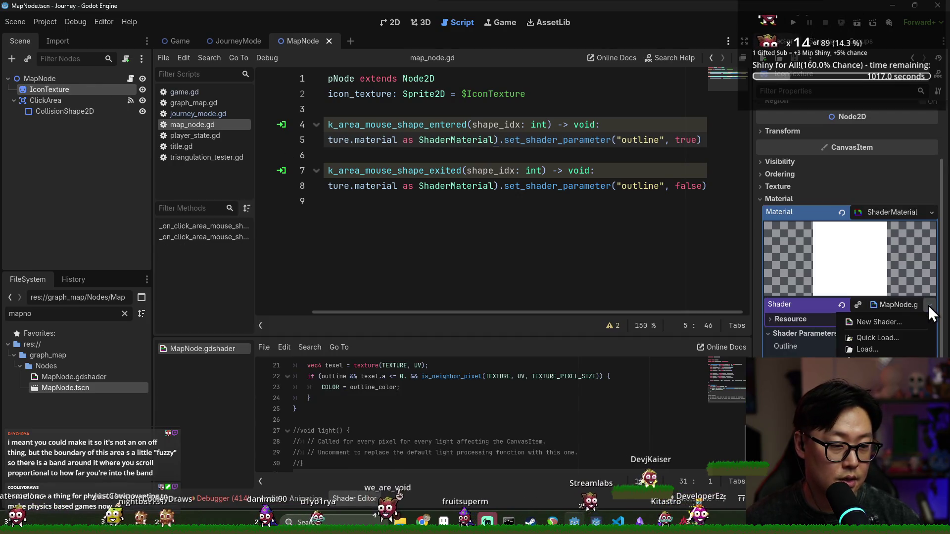
{"action": "left_click", "coordinate": [805, 338]}
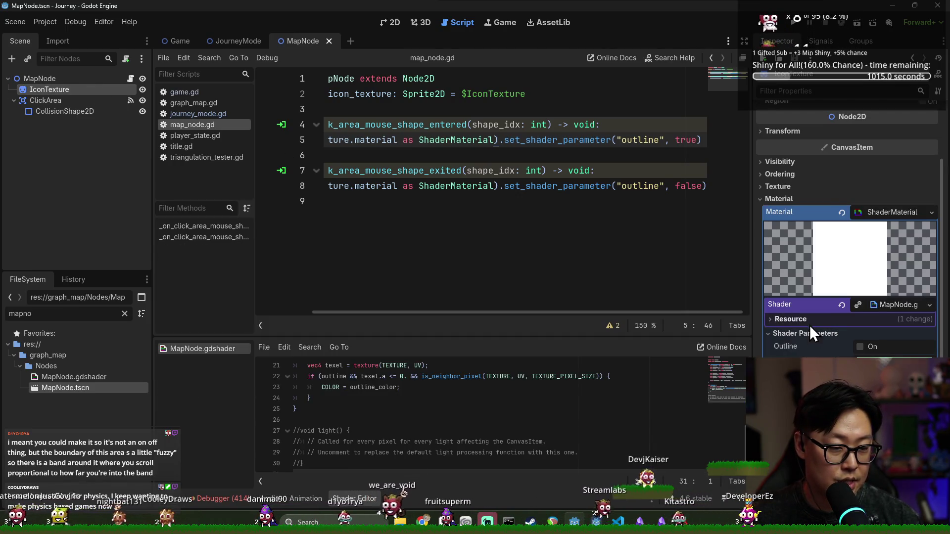
{"action": "left_click", "coordinate": [808, 321]}
{"action": "left_click", "coordinate": [861, 332]}
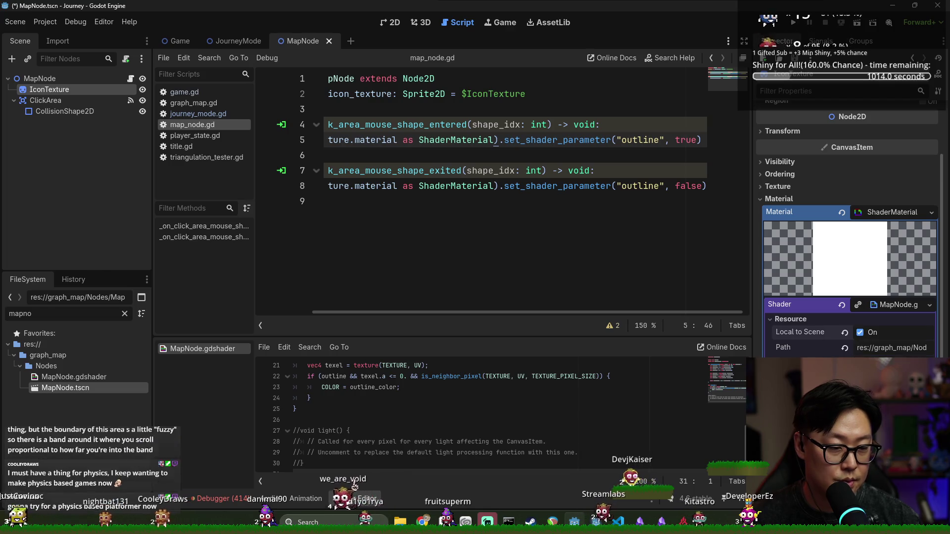
{"action": "left_click", "coordinate": [792, 320]}
{"action": "key", "text": "ctrl+s"}
{"action": "key", "text": "ctrl+s"}
{"action": "key", "text": "ctrl+End"}
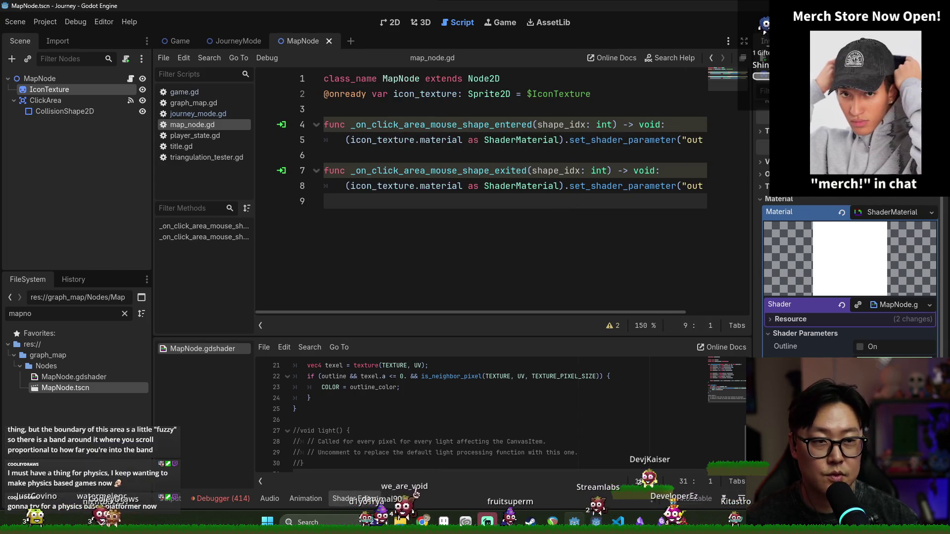
{"action": "key", "text": "F5"}
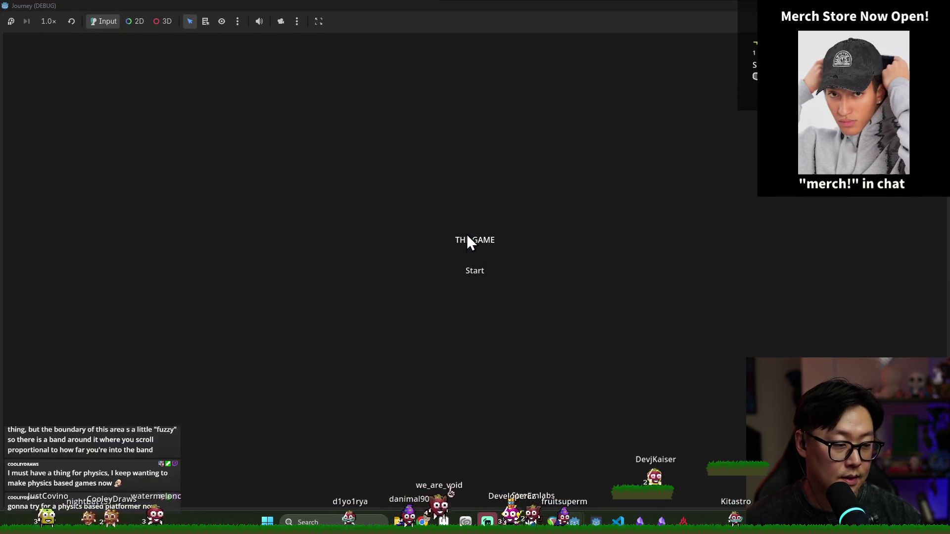
- Hover the map nodes in game to check their outlines, then close it and return to the 2D view
{"action": "left_click", "coordinate": [473, 271]}
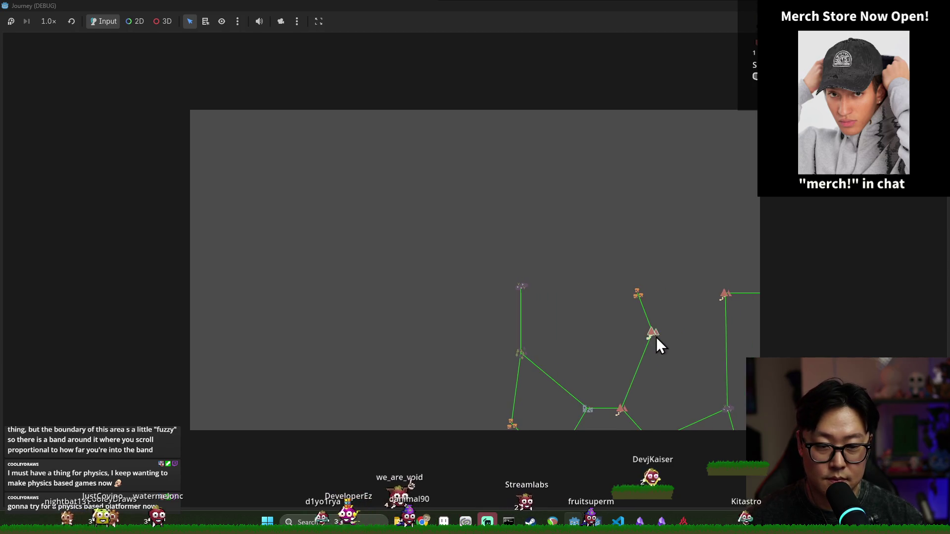
{"action": "scroll", "coordinate": [530, 247], "scroll_direction": "down", "scroll_amount": 3}
{"action": "scroll", "coordinate": [529, 247], "scroll_direction": "up", "scroll_amount": 3}
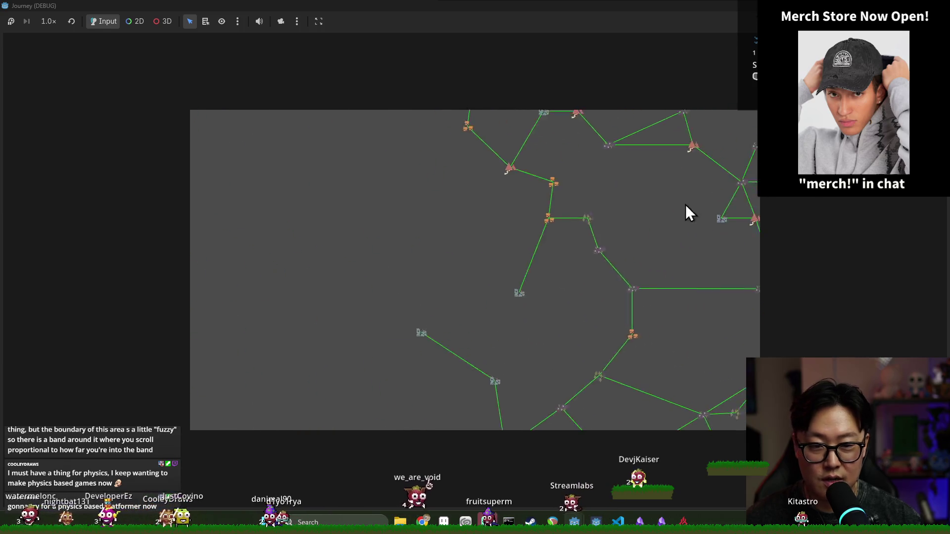
{"action": "key", "text": "alt+F4"}
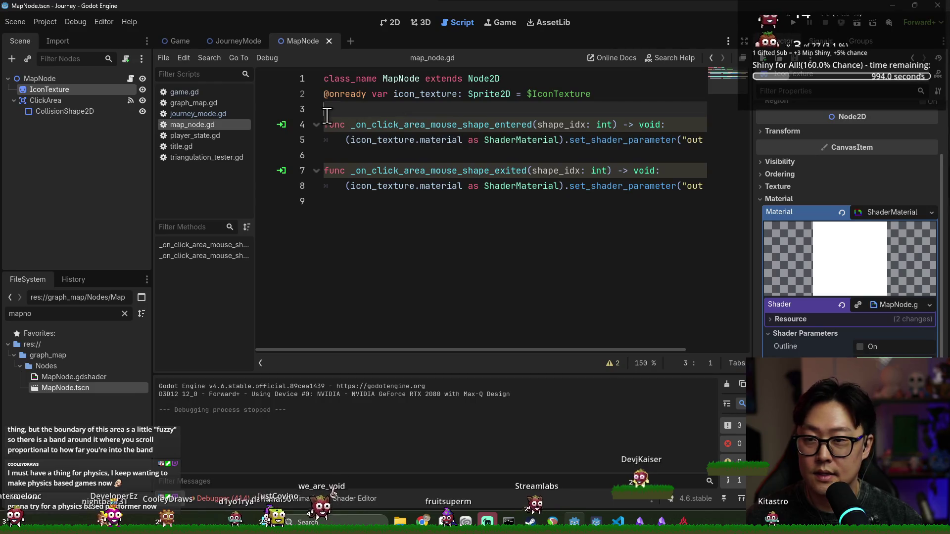
{"action": "left_click", "coordinate": [391, 24]}
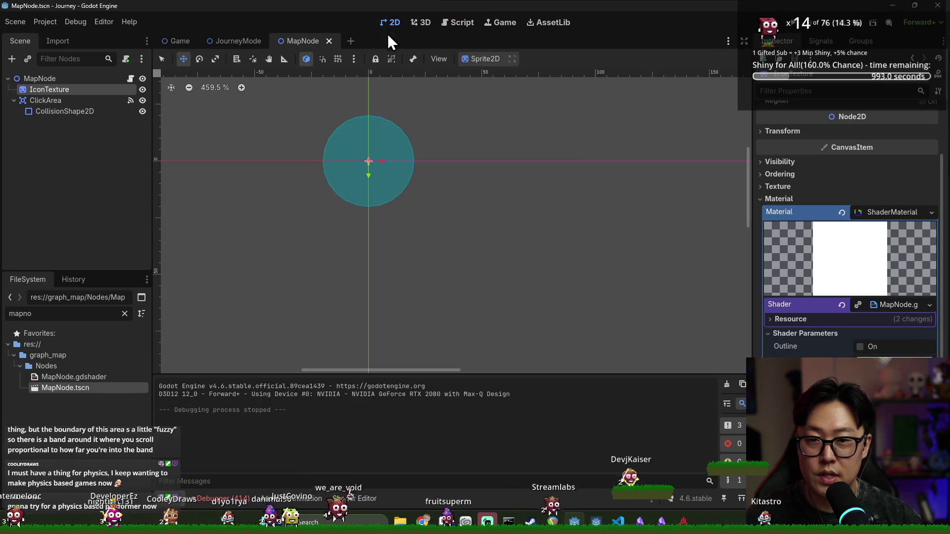
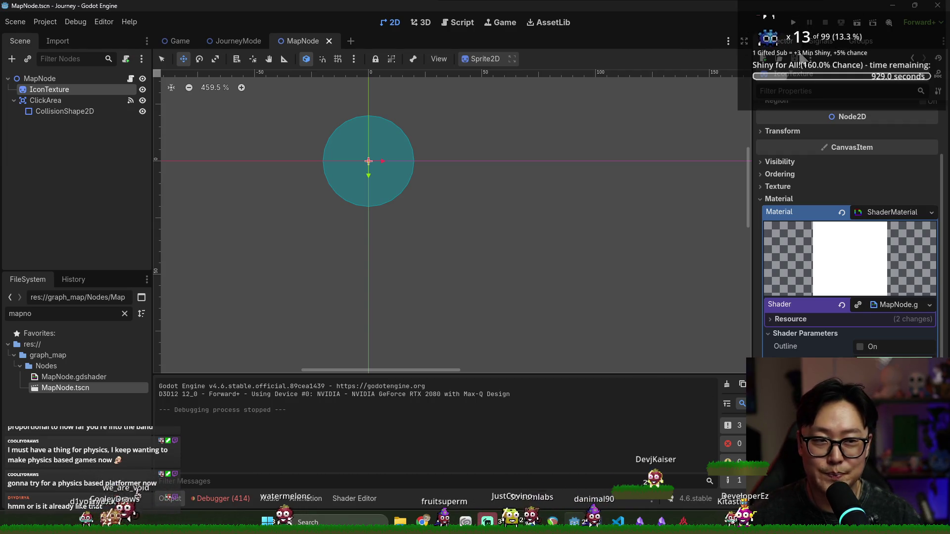
- Test-run the game from the title screen, then stop it and save the MapNode scene
{"action": "key", "text": "F5"}
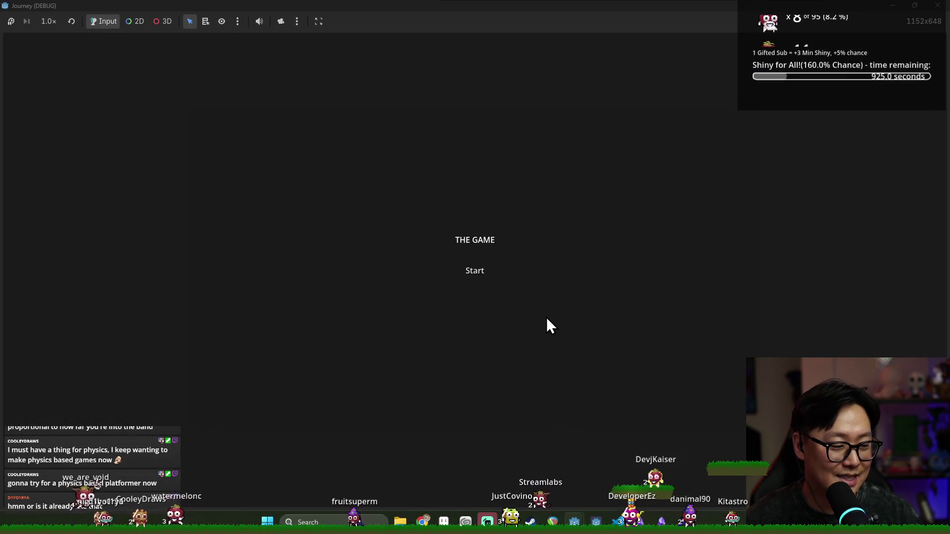
{"action": "left_click", "coordinate": [476, 271]}
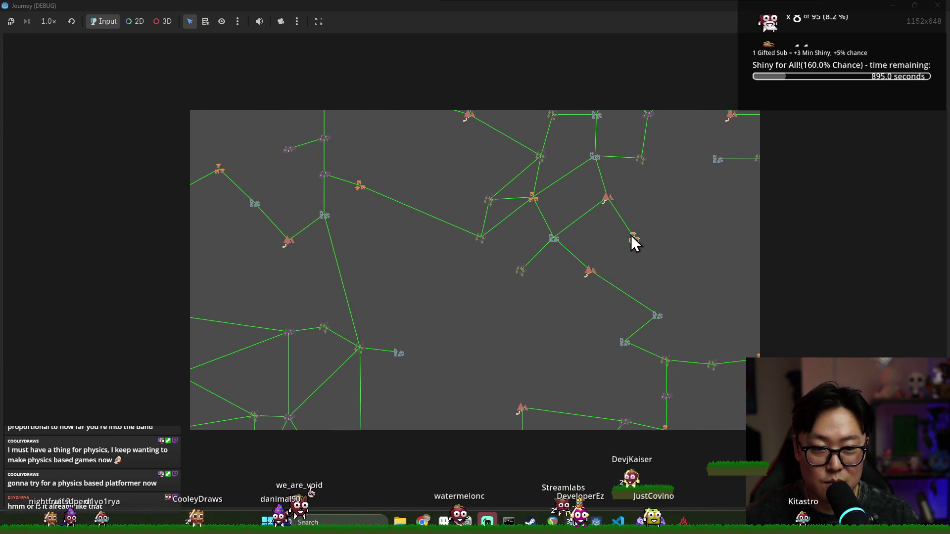
{"action": "key", "text": "F8"}
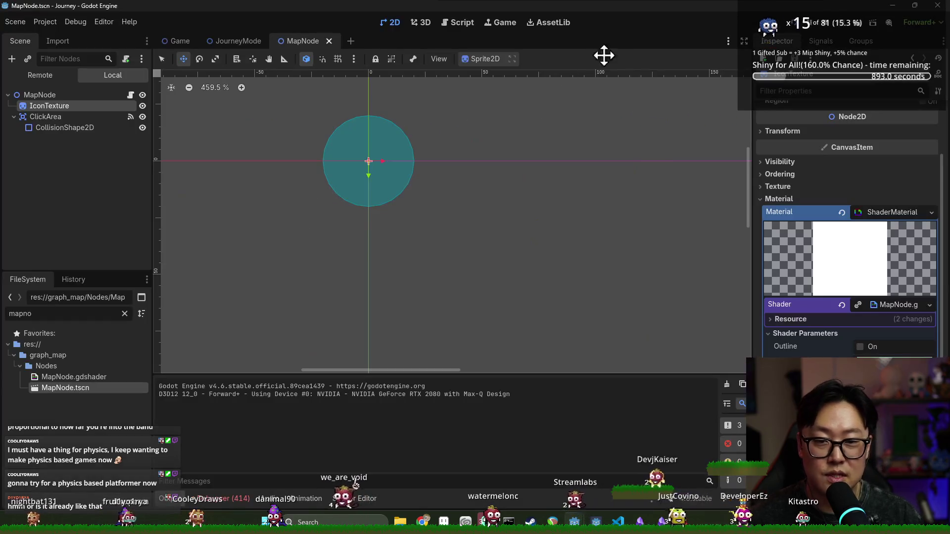
{"action": "key", "text": "ctrl+s"}
- Declare var is_hover: bool below the icon_texture line in map_node.gd
{"action": "left_click", "coordinate": [130, 78]}
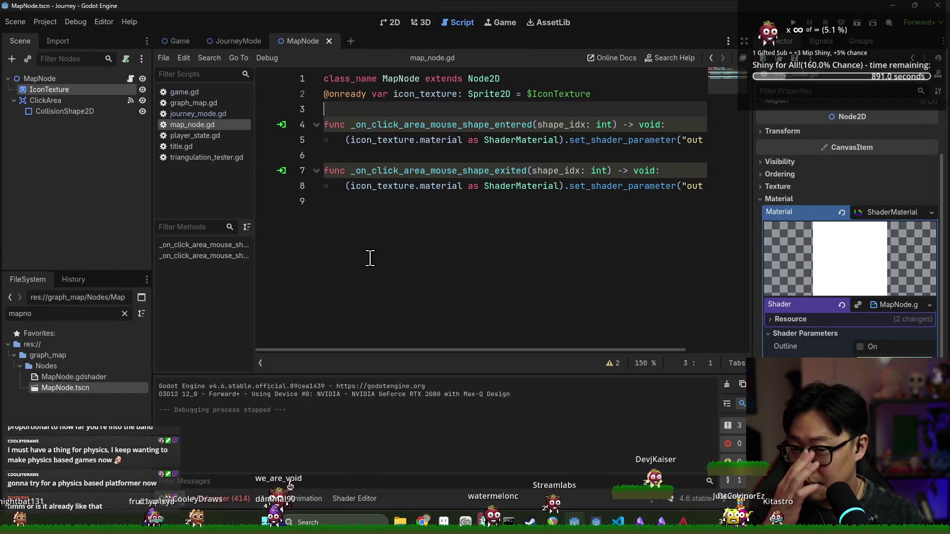
{"action": "left_click", "coordinate": [611, 95]}
{"action": "key", "text": "Return"}
{"action": "key", "text": "Return"}
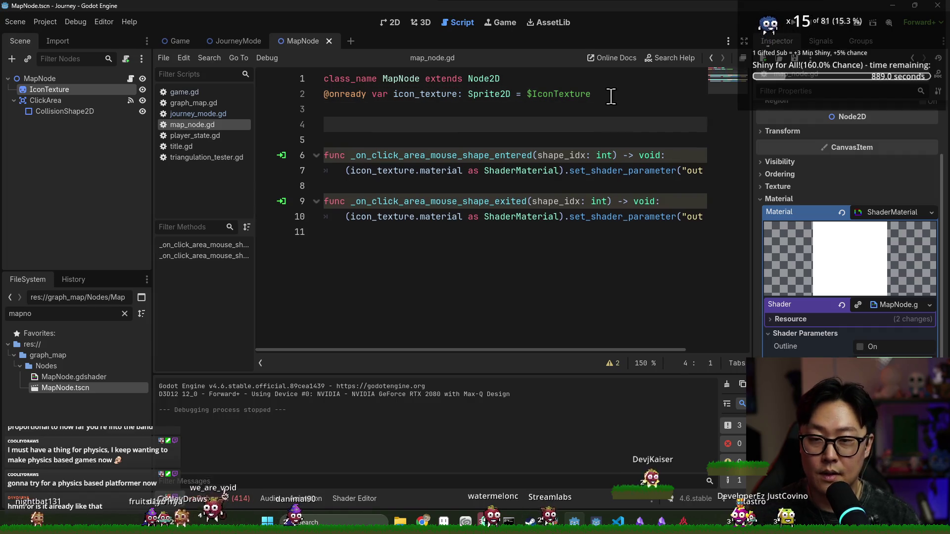
{"action": "type", "text": "var is_hover: "}
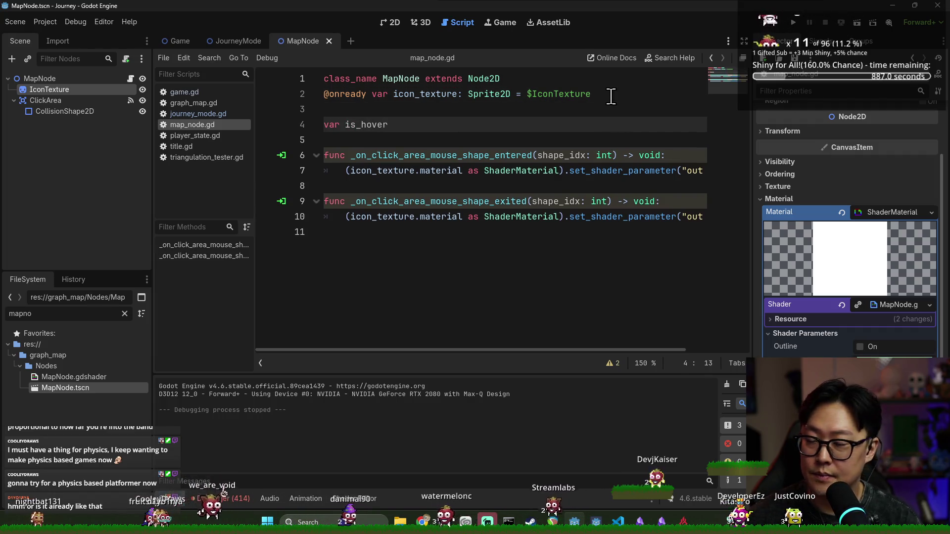
{"action": "type", "text": "bool"}
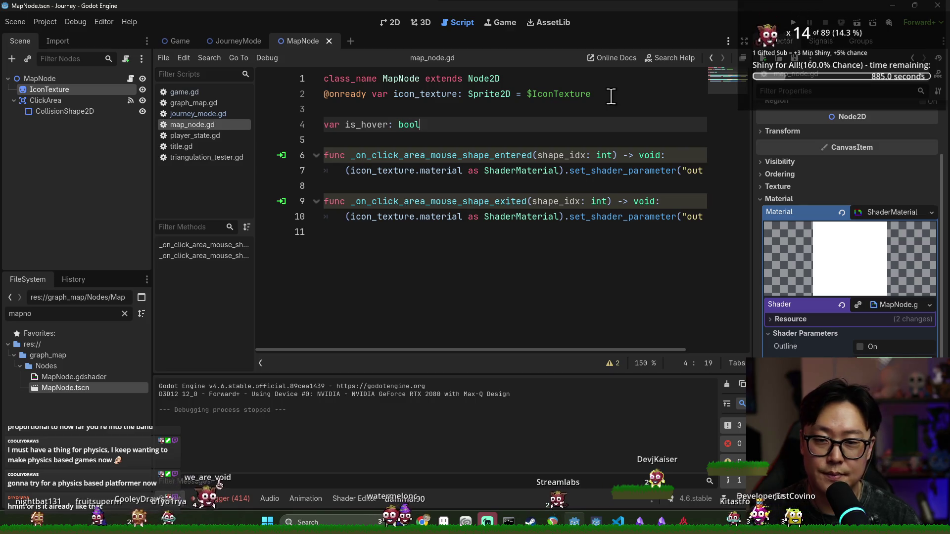
{"action": "key", "text": "Escape"}
{"action": "key", "text": "BackSpace"}
{"action": "key", "text": "Return"}
{"action": "key", "text": "Return"}
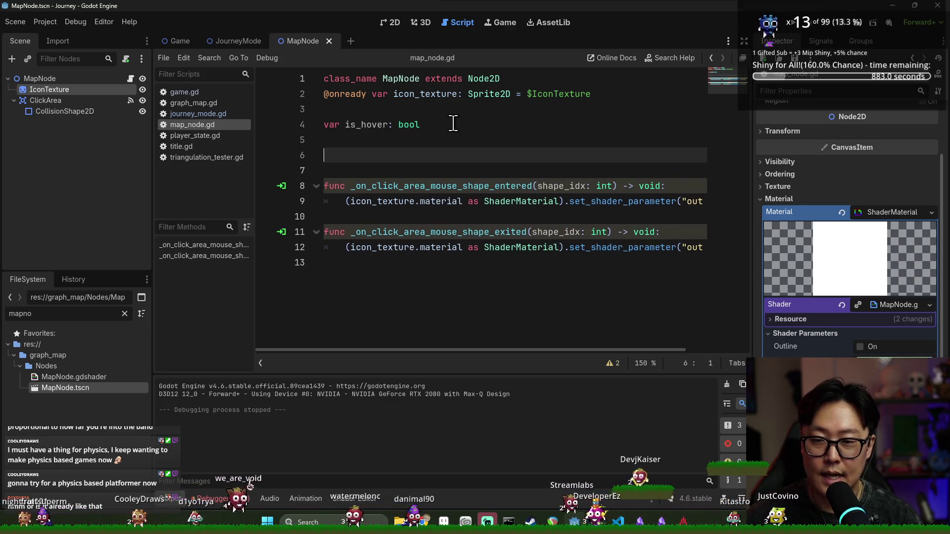
- Add a _process function with an is_hover check and copy the outline-setting line into it
{"action": "type", "text": "func _process(_delta"}
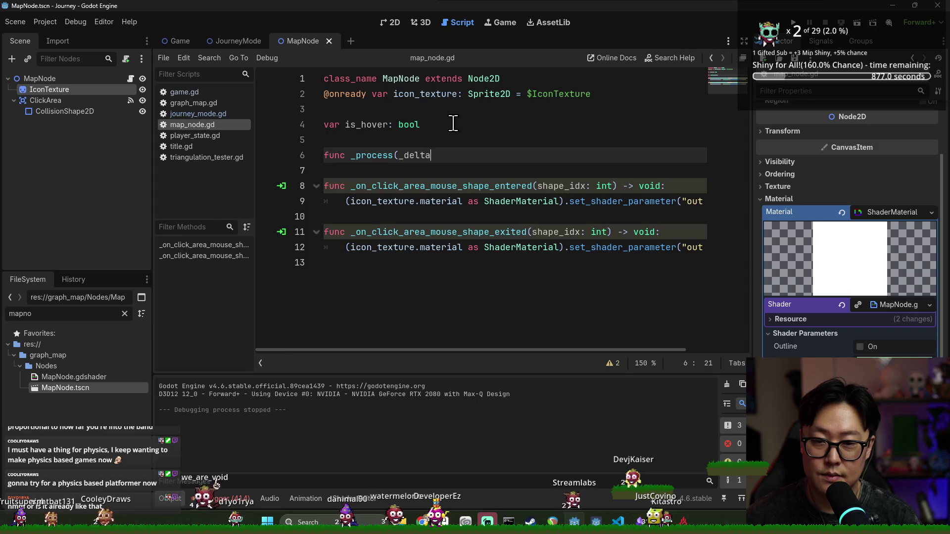
{"action": "type", "text": ": float):"}
{"action": "key", "text": "Return"}
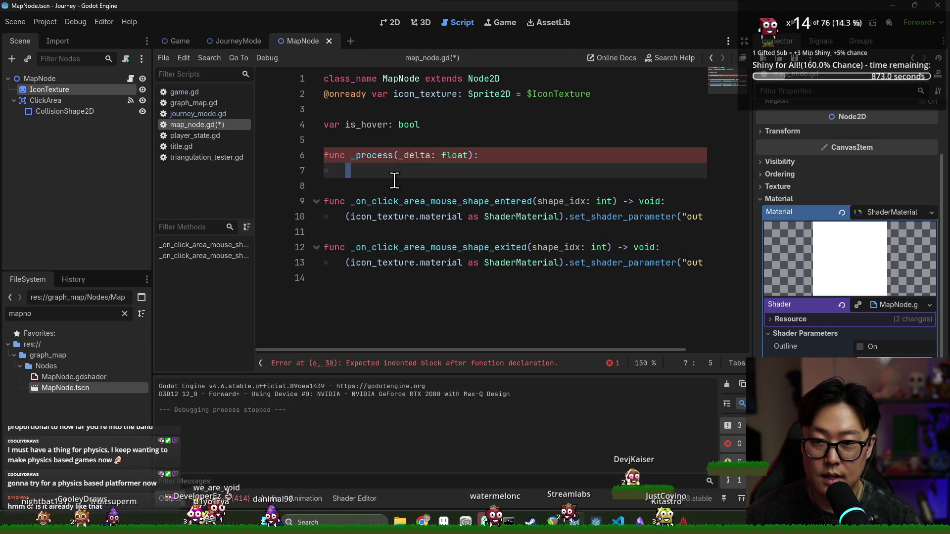
{"action": "key", "text": "Delete"}
{"action": "type", "text": "if is_hover:"}
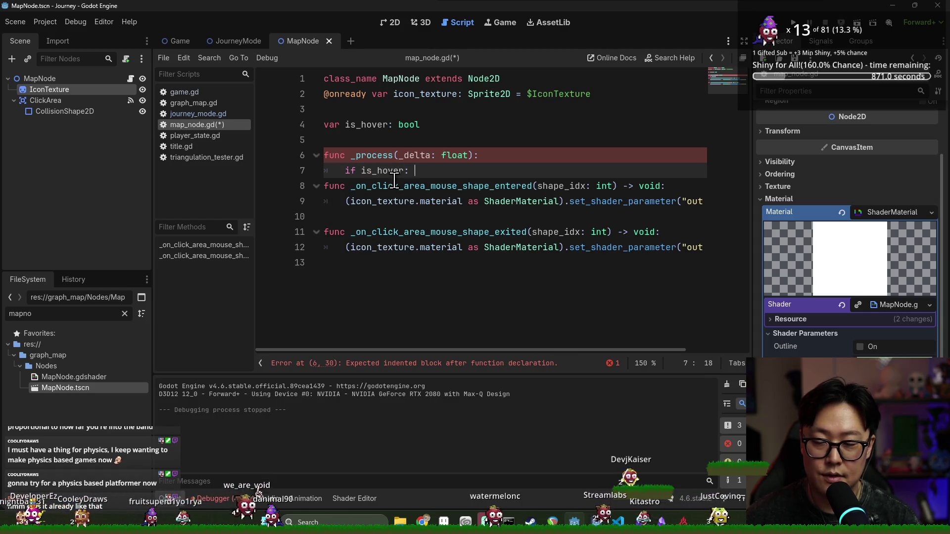
{"action": "key", "text": "Return"}
{"action": "left_click", "coordinate": [385, 216]}
{"action": "key", "text": "ctrl+c"}
{"action": "key", "text": "Up"}
{"action": "key", "text": "Up"}
{"action": "key", "text": "ctrl+v"}
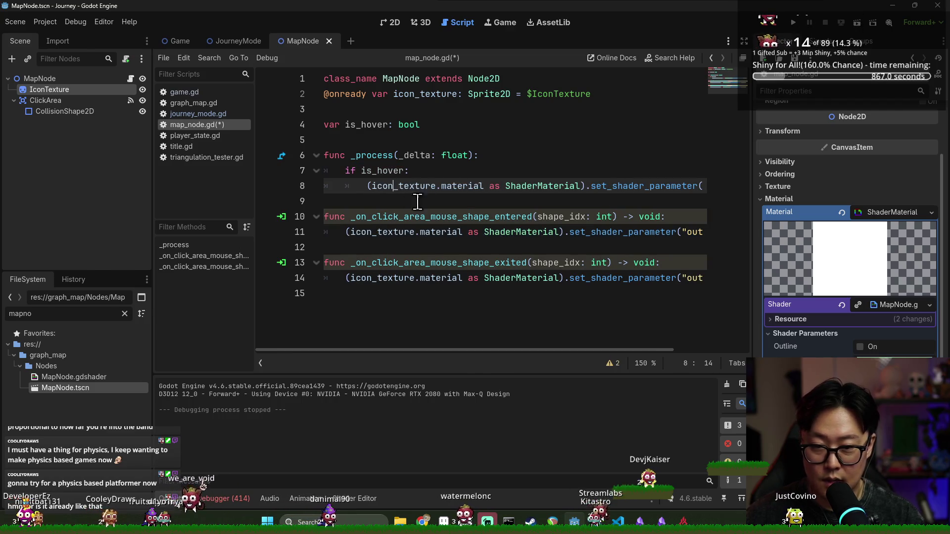
- Make _process set the outline shader parameter directly to is_hover, removing the if
{"action": "left_click", "coordinate": [362, 170]}
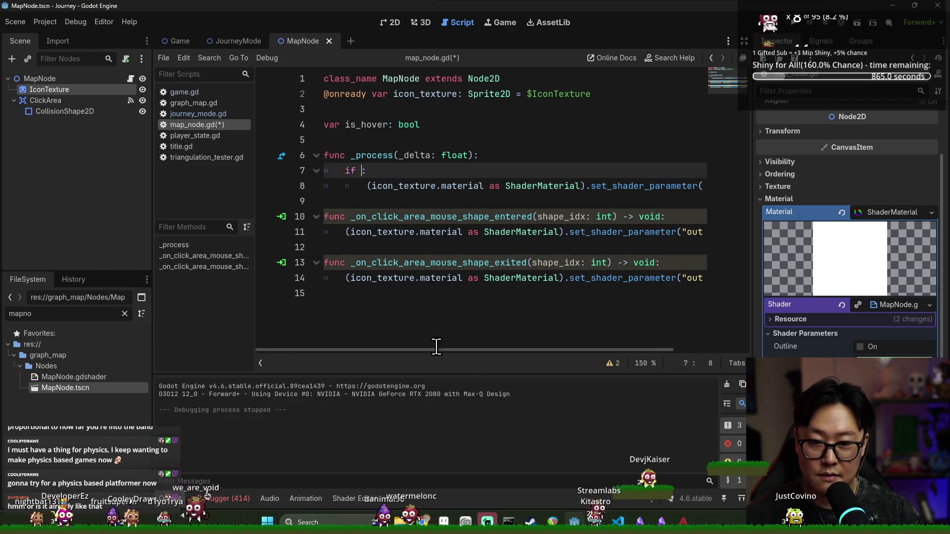
{"action": "scroll", "coordinate": [554, 341], "scroll_direction": "right", "scroll_amount": 3}
{"action": "key", "text": "ctrl+shift+Right"}
{"action": "key", "text": "ctrl+x"}
{"action": "double_click", "coordinate": [691, 186]}
{"action": "key", "text": "ctrl+v"}
{"action": "left_click", "coordinate": [561, 171]}
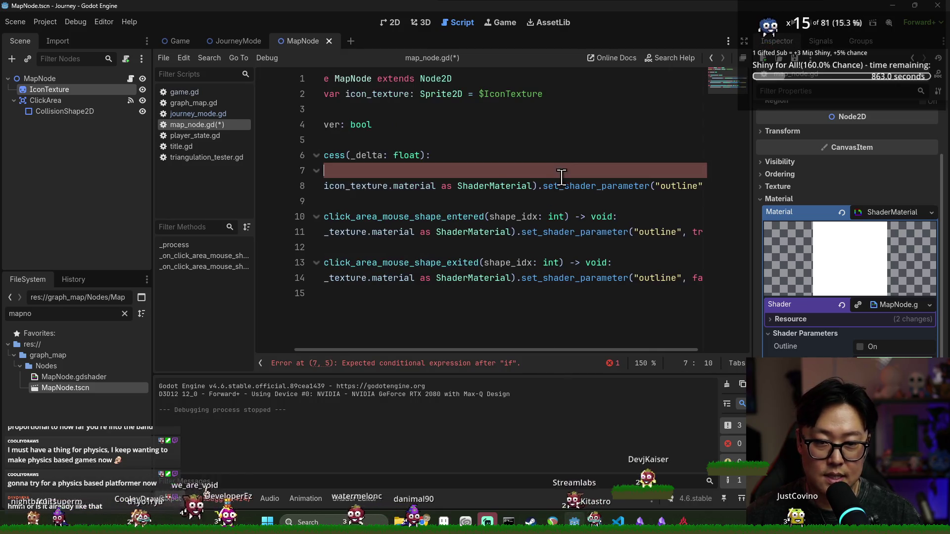
{"action": "key", "text": "Home"}
{"action": "key", "text": "ctrl+shift+k"}
{"action": "key", "text": "shift+Tab"}
{"action": "key", "text": "Up"}
{"action": "key", "text": "End"}
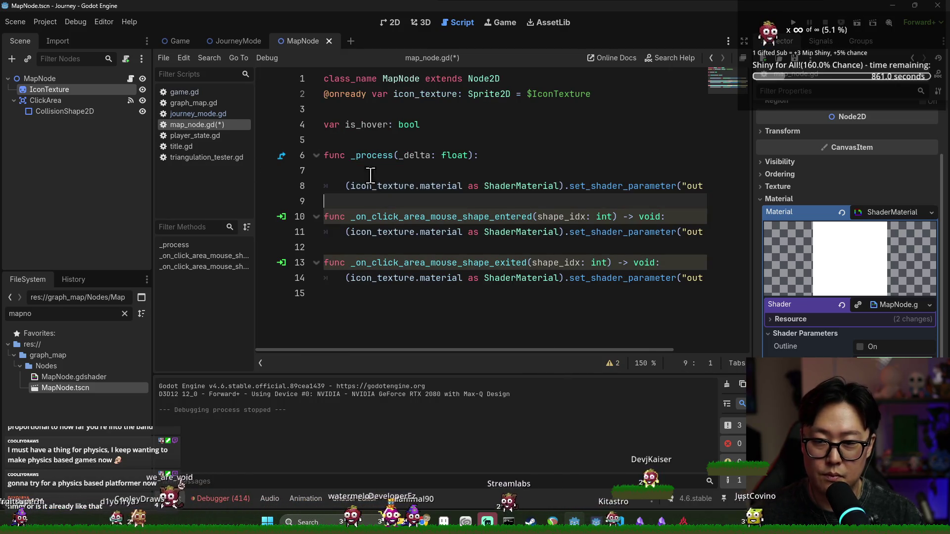
- Replace the enter and exit handler bodies with is_hover = true and is_hover = false
{"action": "double_click", "coordinate": [395, 216]}
{"action": "triple_click", "coordinate": [609, 216]}
{"action": "key", "text": "BackSpace"}
{"action": "key", "text": "Tab"}
{"action": "type", "text": "is_"}
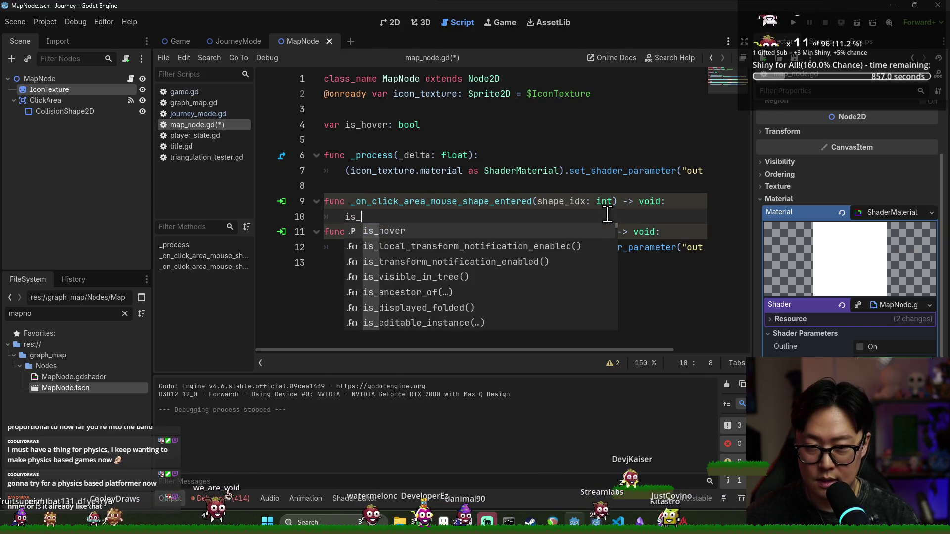
{"action": "type", "text": "hover = true"}
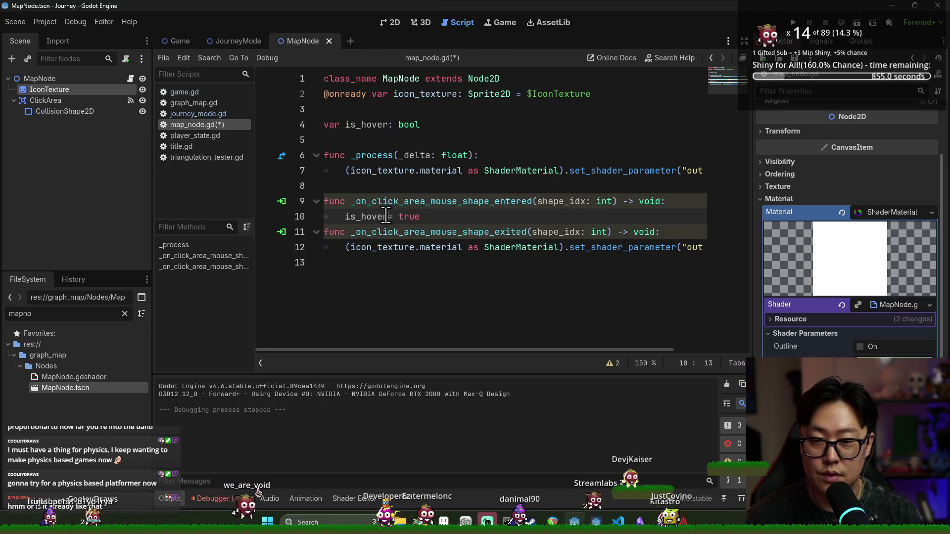
{"action": "left_click", "coordinate": [388, 217]}
{"action": "double_click", "coordinate": [398, 246]}
{"action": "triple_click", "coordinate": [374, 247]}
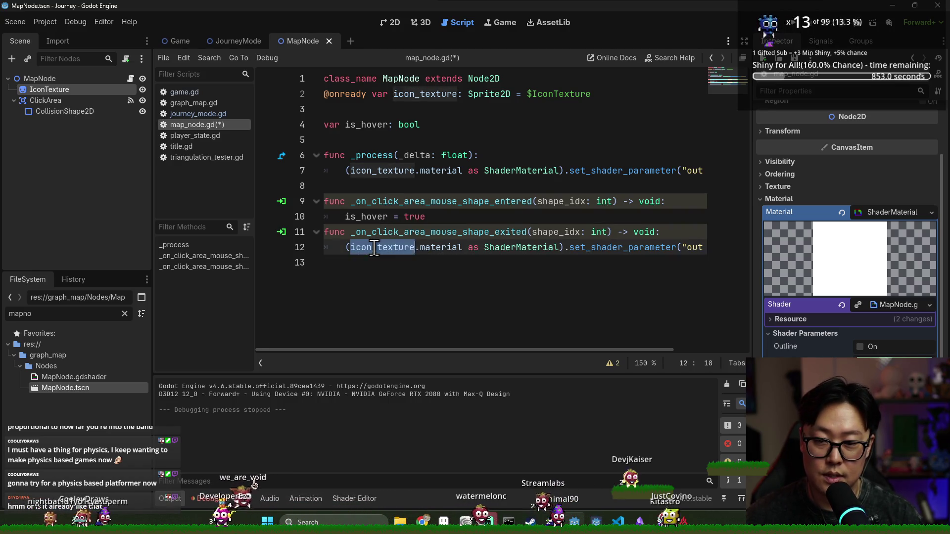
{"action": "key", "text": "BackSpace"}
{"action": "type", "text": "alse"}
- Add a blank line between the handlers, save map_node.gd and launch a test run
{"action": "left_click", "coordinate": [426, 217]}
{"action": "key", "text": "Return"}
{"action": "left_click", "coordinate": [487, 170]}
{"action": "key", "text": "ctrl+s"}
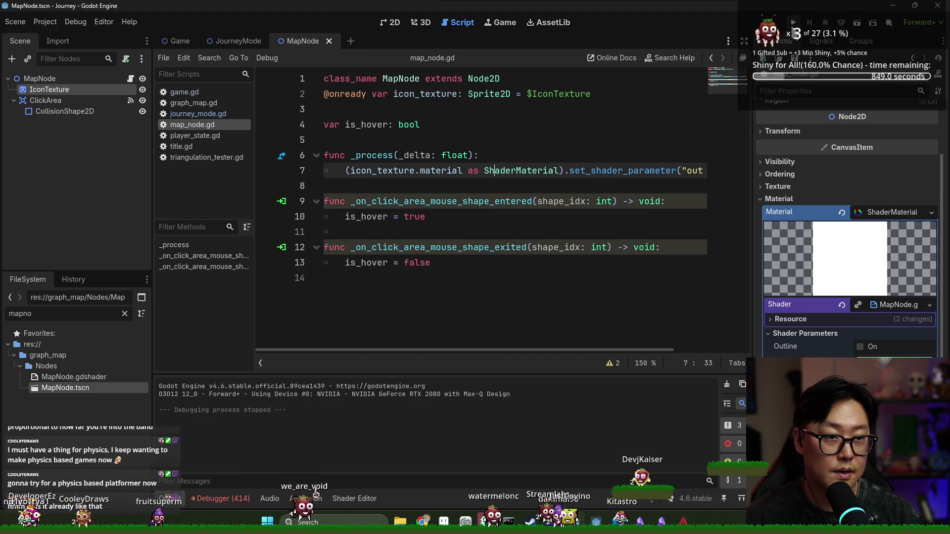
{"action": "left_click", "coordinate": [793, 22]}
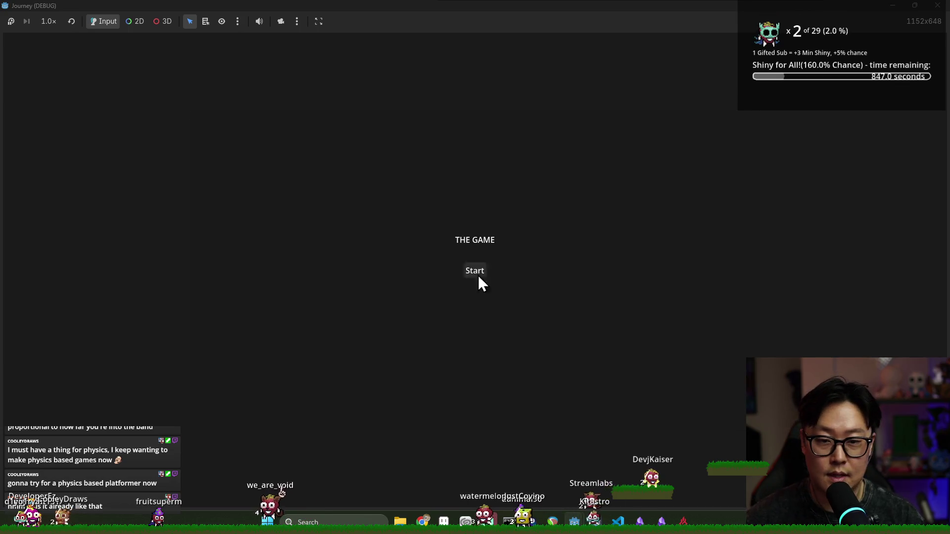
- Start the game, check the node map's hover outline, then stop and return to the script
{"action": "left_click", "coordinate": [482, 262]}
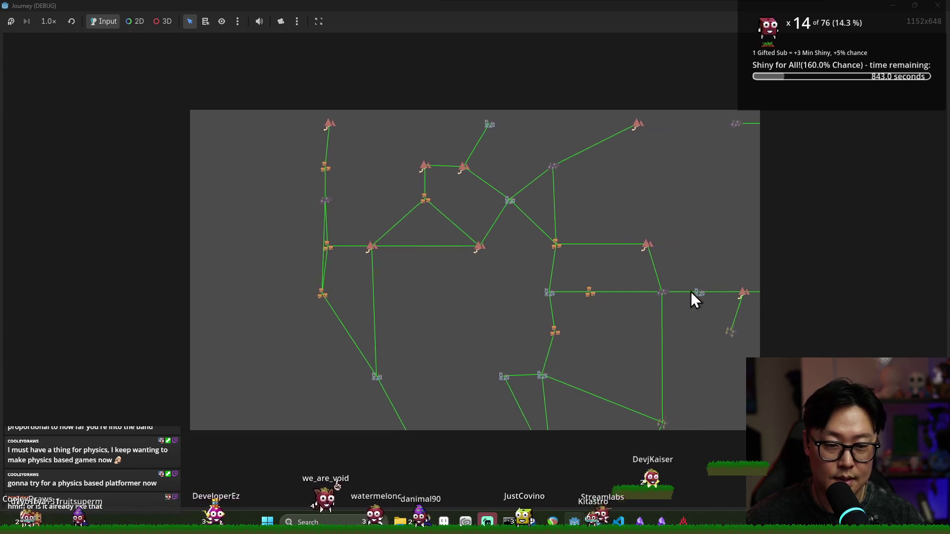
{"action": "key", "text": "F8"}
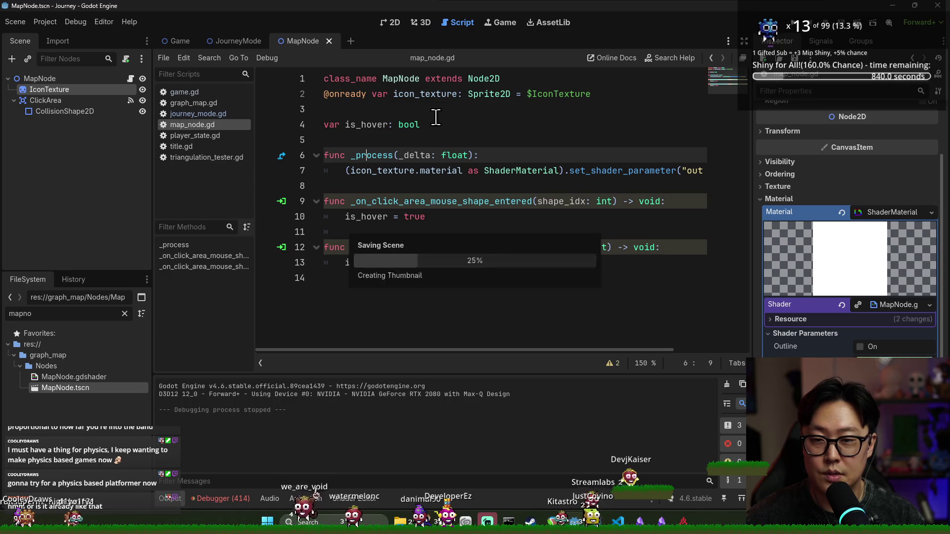
{"action": "left_click", "coordinate": [435, 110]}
- Add spacing around the on_hover signal declaration near the top and save the script
{"action": "key", "text": "Up"}
{"action": "key", "text": "ctrl+shift+Return"}
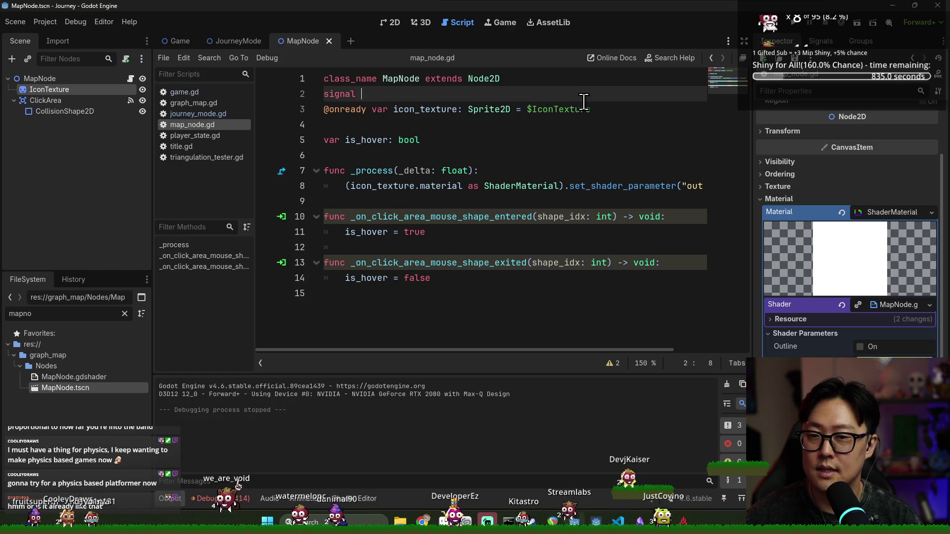
{"action": "type", "text": "on_hover():"}
{"action": "key", "text": "Return"}
{"action": "key", "text": "ctrl+s"}
{"action": "left_click", "coordinate": [511, 78]}
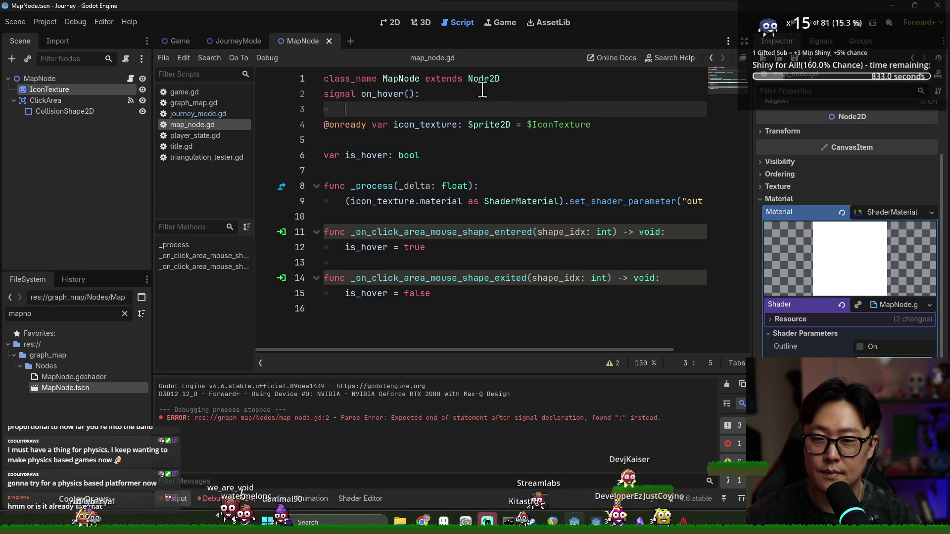
{"action": "key", "text": "Return"}
{"action": "left_click", "coordinate": [454, 110]}
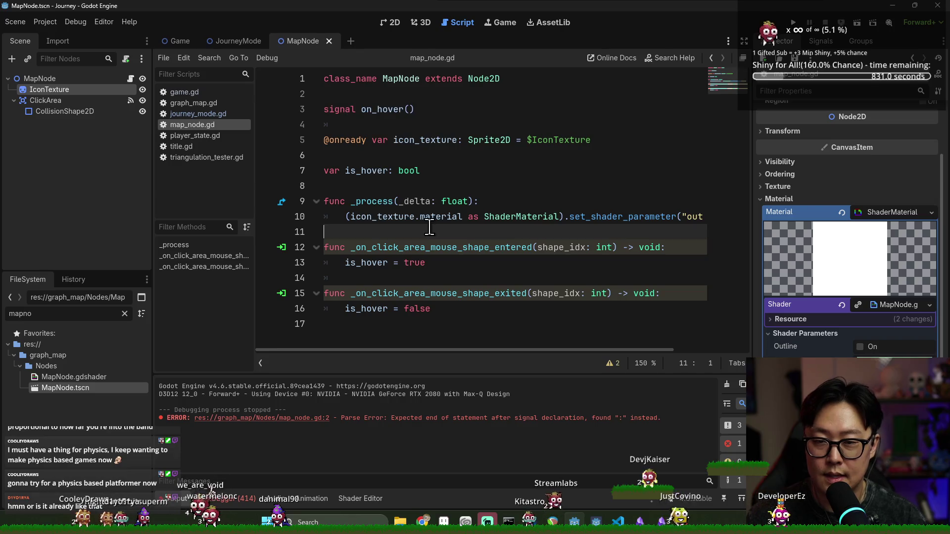
- Declare signal on_hover_exit() and emit on_hover_exit in the mouse-exit handler
{"action": "left_click", "coordinate": [404, 263]}
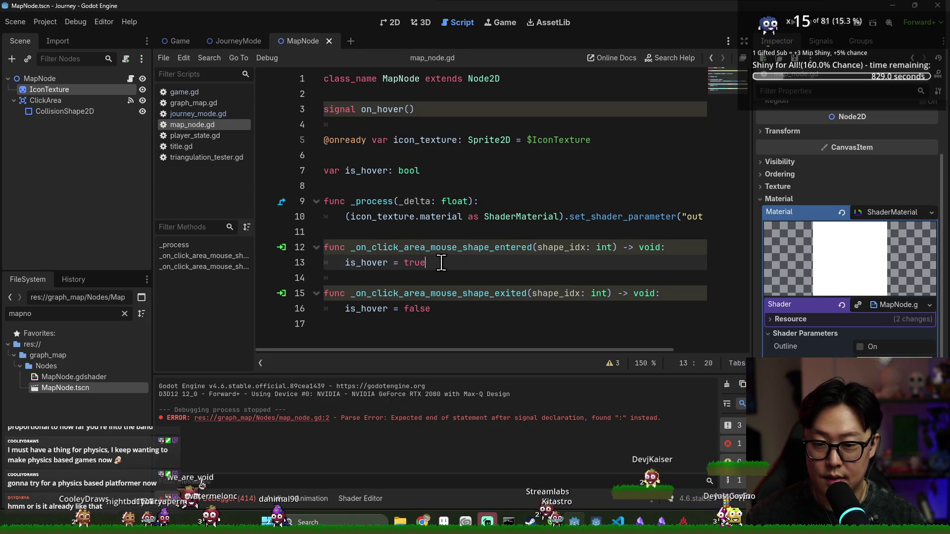
{"action": "key", "text": "Return"}
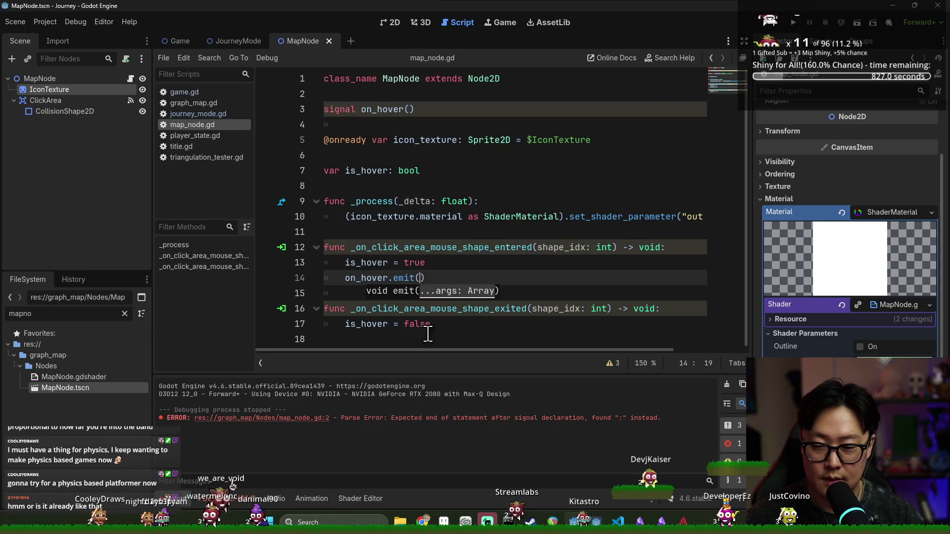
{"action": "left_click", "coordinate": [439, 109]}
{"action": "key", "text": "Return"}
{"action": "type", "text": "signal on"}
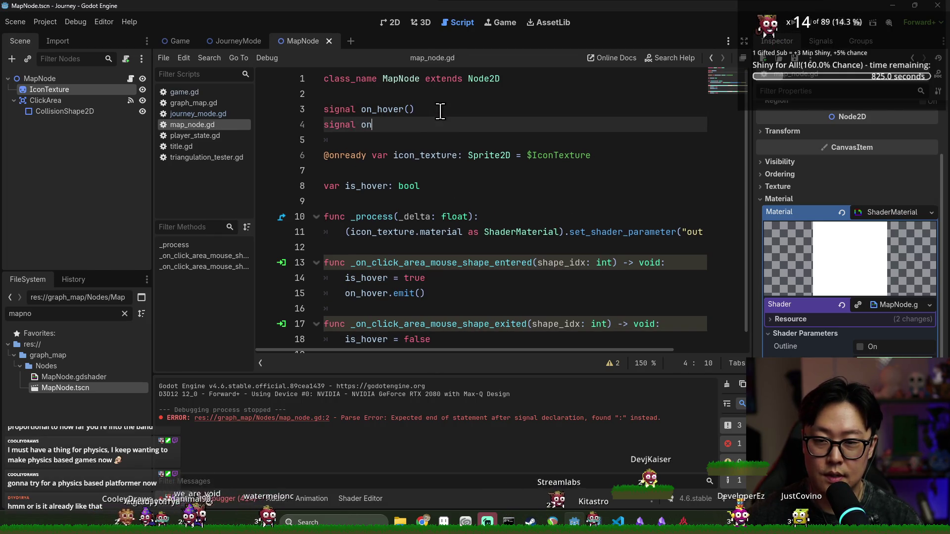
{"action": "type", "text": "_hover_exit()"}
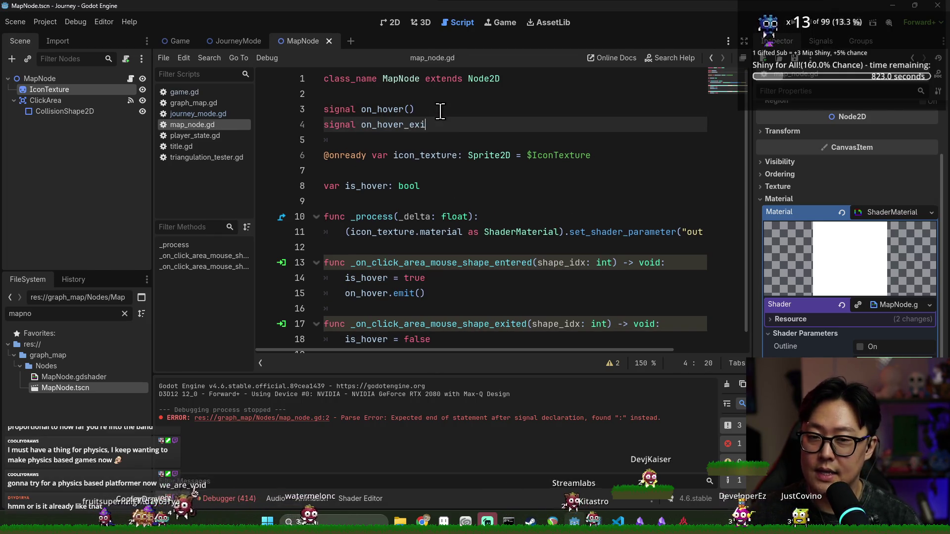
{"action": "double_click", "coordinate": [410, 124]}
{"action": "scroll", "coordinate": [410, 124], "scroll_direction": "down", "scroll_amount": 1}
{"action": "left_click", "coordinate": [456, 322]}
{"action": "key", "text": "Return"}
{"action": "key", "text": "ctrl+v"}
{"action": "type", "text": "()"}
- Test-run the game, then clear the old error from the output panel
{"action": "key", "text": "F5"}
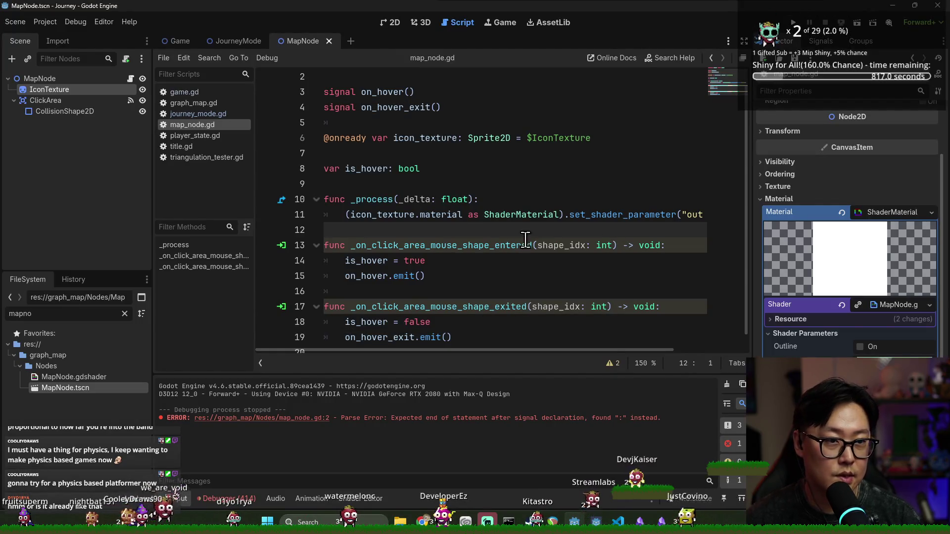
{"action": "key", "text": "alt+Tab"}
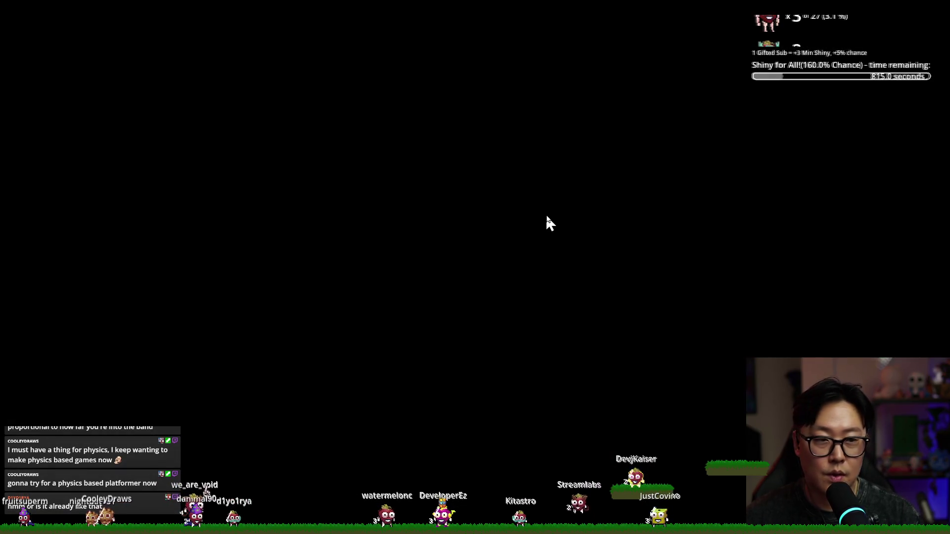
{"action": "key", "text": "alt+Tab"}
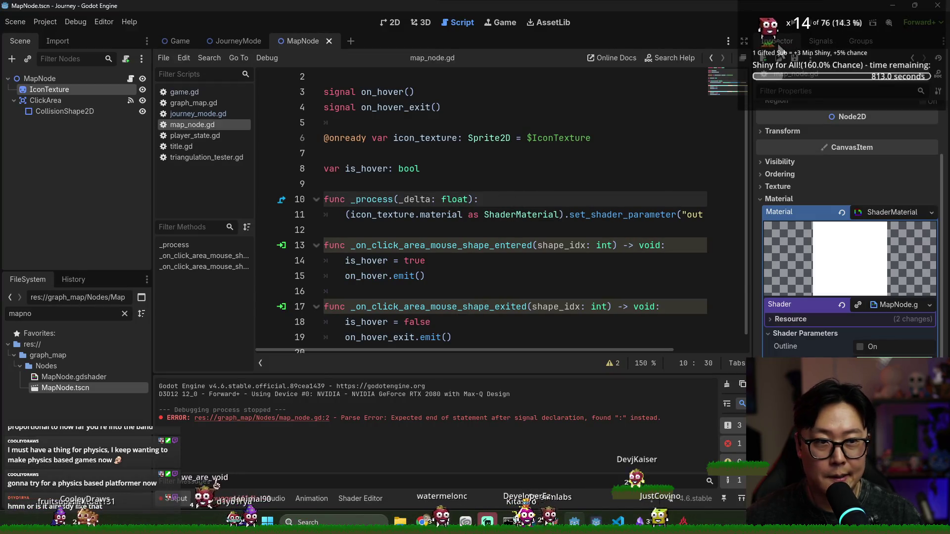
{"action": "left_click", "coordinate": [727, 384]}
- Rename shape_idx to _shape_idx in both mouse handlers and save the script and scene
{"action": "left_click", "coordinate": [537, 245]}
{"action": "type", "text": "_"}
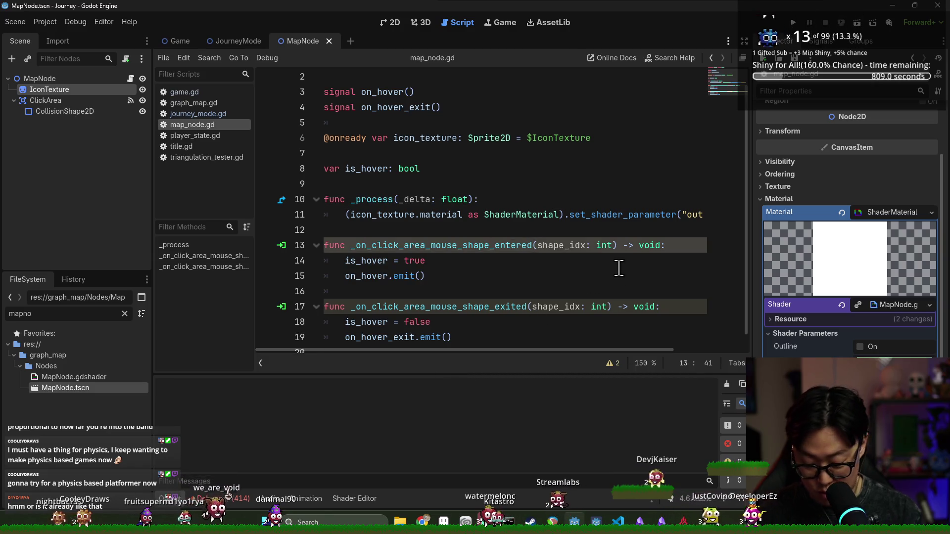
{"action": "left_click", "coordinate": [563, 307]}
{"action": "key", "text": "Up"}
{"action": "key", "text": "Up"}
{"action": "key", "text": "Up"}
{"action": "left_click", "coordinate": [532, 307]}
{"action": "type", "text": "_"}
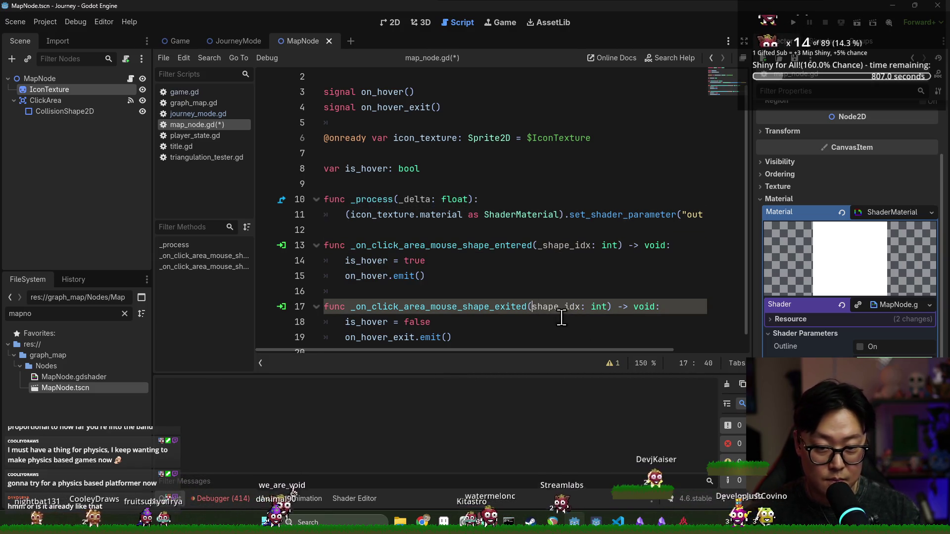
{"action": "key", "text": "ctrl+s"}
{"action": "left_click", "coordinate": [509, 119]}
{"action": "key", "text": "alt+Tab"}
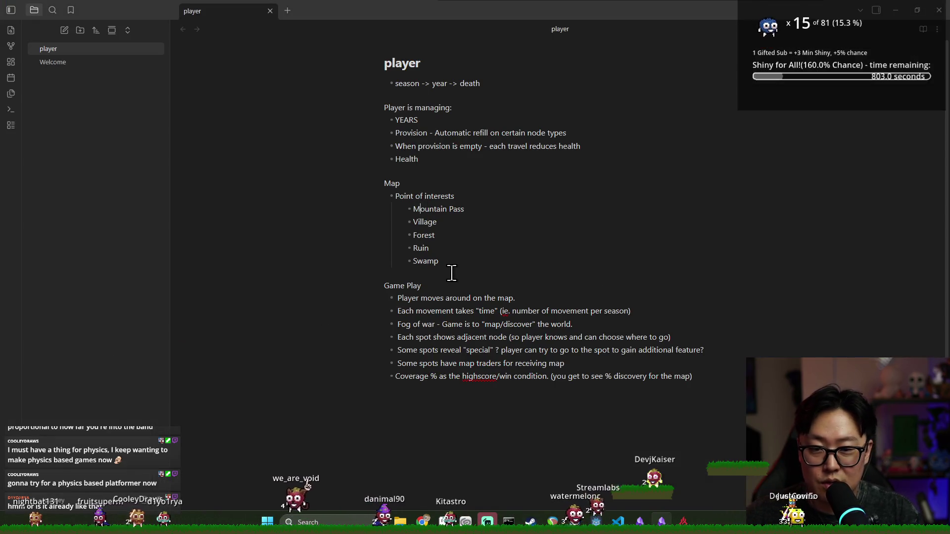
- Read over the Map and Game Play lists in the Obsidian player note, then return to Godot
{"action": "left_click", "coordinate": [450, 272]}
{"action": "mouse_move", "coordinate": [395, 120]}
{"action": "left_mouse_down"}
{"action": "mouse_move", "coordinate": [407, 121]}
{"action": "mouse_move", "coordinate": [421, 161]}
{"action": "left_mouse_up"}
{"action": "left_click", "coordinate": [411, 133]}
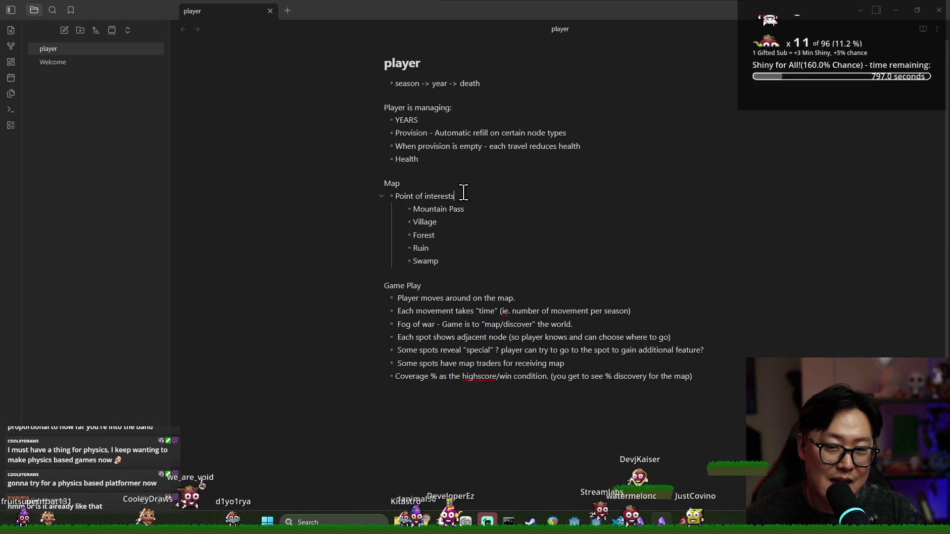
{"action": "mouse_move", "coordinate": [414, 216]}
{"action": "left_mouse_down"}
{"action": "mouse_move", "coordinate": [445, 233]}
{"action": "mouse_move", "coordinate": [417, 214]}
{"action": "left_mouse_up"}
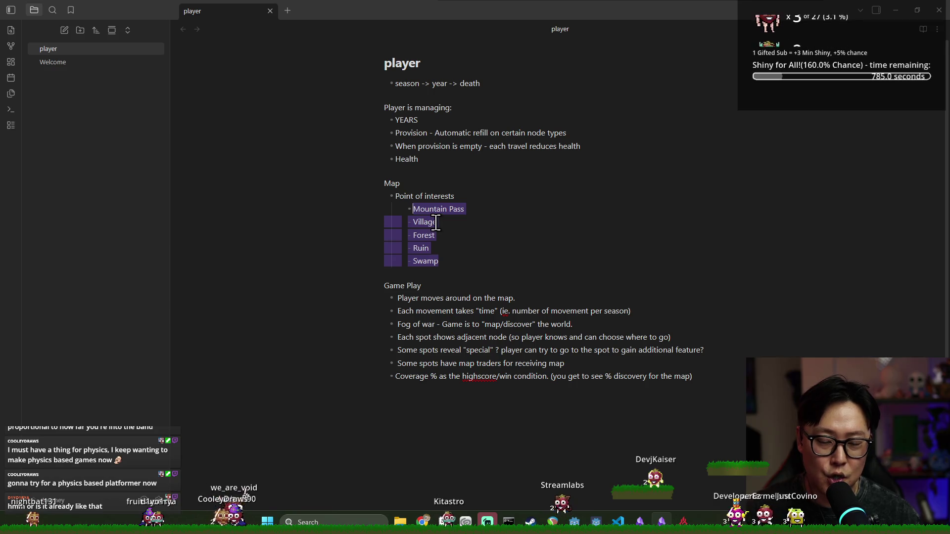
{"action": "left_click", "coordinate": [442, 249]}
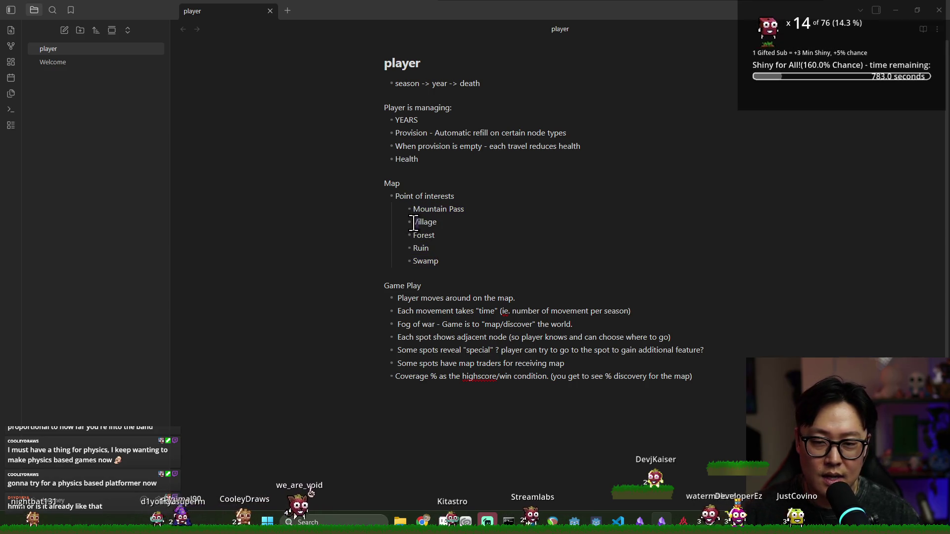
{"action": "left_click", "coordinate": [458, 231]}
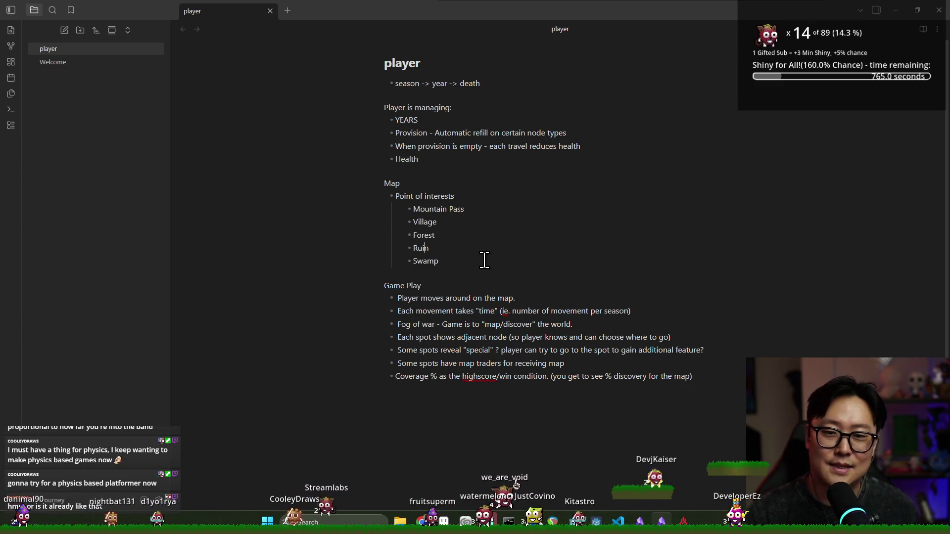
{"action": "key", "text": "alt+Tab"}
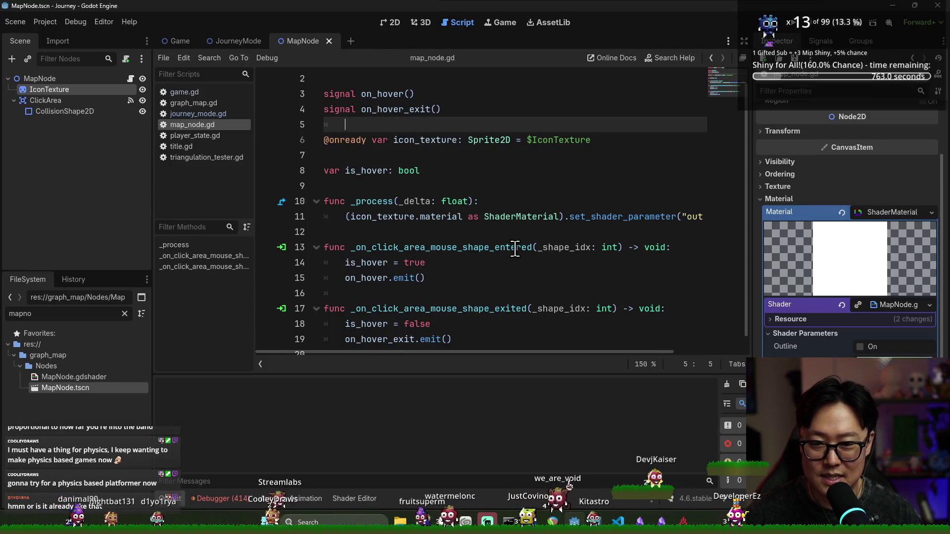
- Run the game from the Godot editor and start it to watch the green-linked node map
{"action": "key", "text": "alt+Tab"}
{"action": "key", "text": "Tab"}
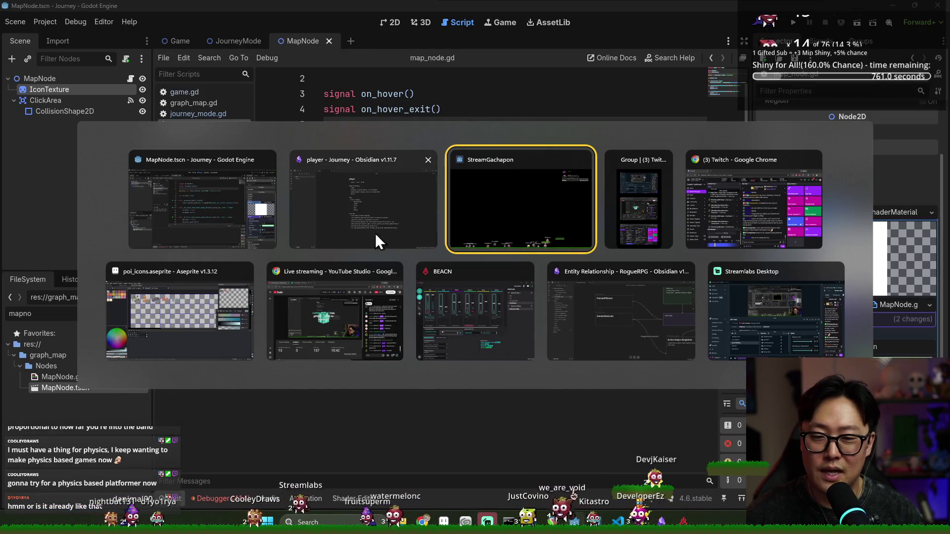
{"action": "left_click", "coordinate": [256, 220]}
{"action": "left_click", "coordinate": [519, 168]}
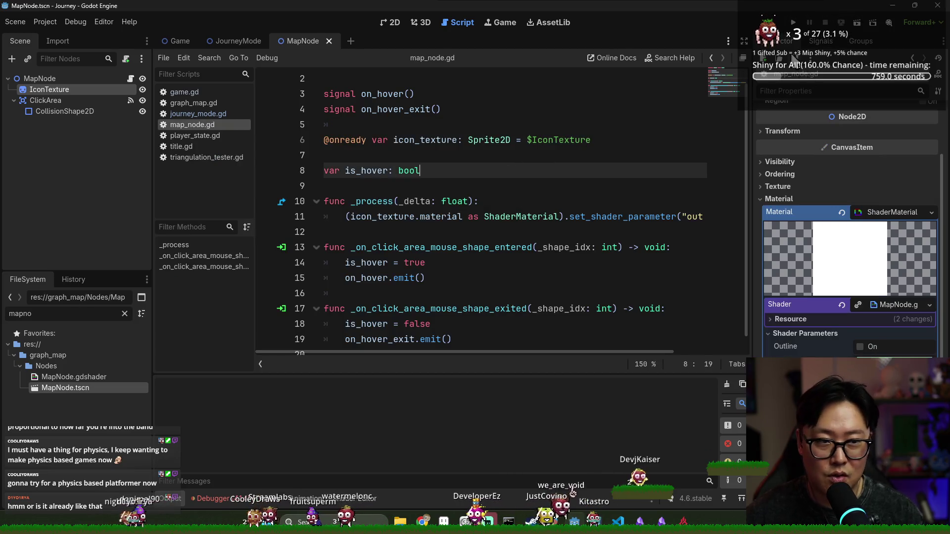
{"action": "left_click", "coordinate": [796, 31]}
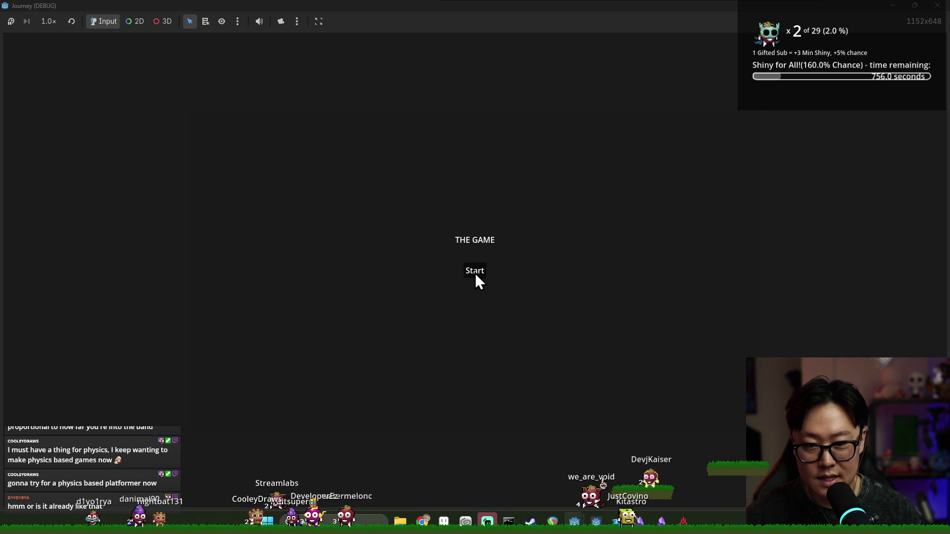
{"action": "left_click", "coordinate": [476, 273]}
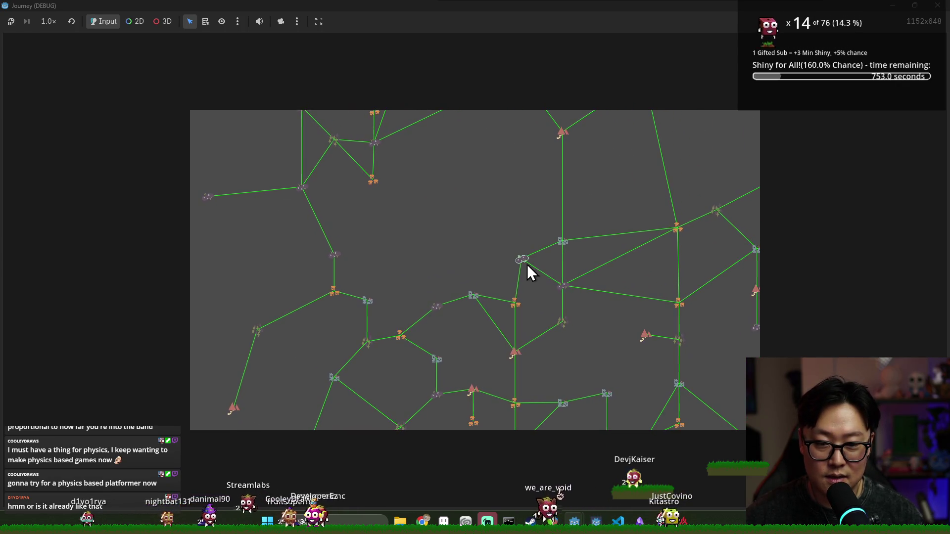
{"action": "key", "text": "alt+Tab"}
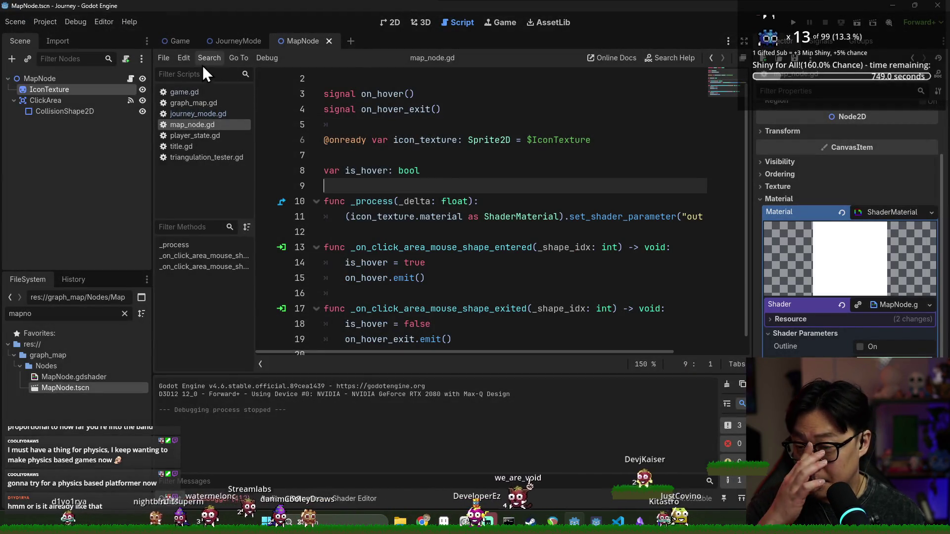
- Select the MapNode root node, then quit Aseprite, discarding the unsaved Sprite-0002 changes
{"action": "left_click", "coordinate": [82, 81]}
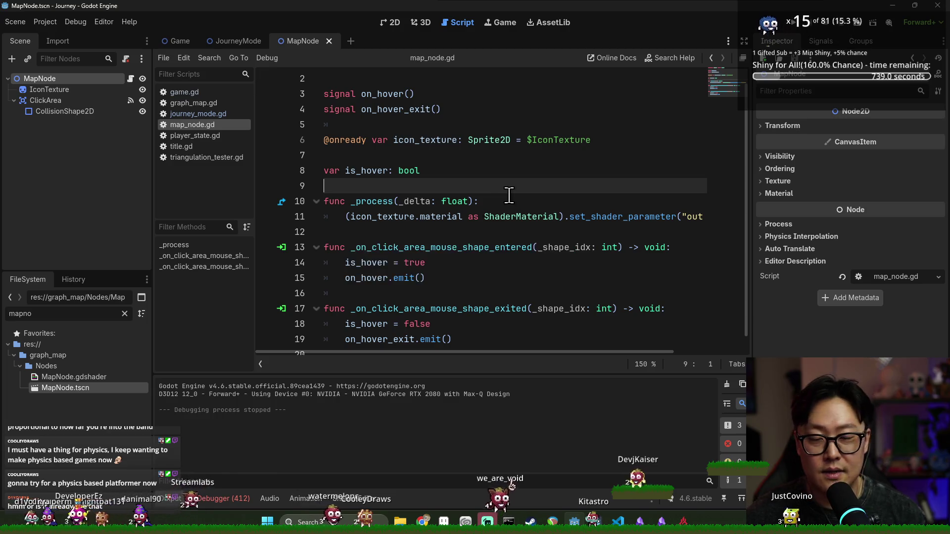
{"action": "key", "text": "alt+Tab"}
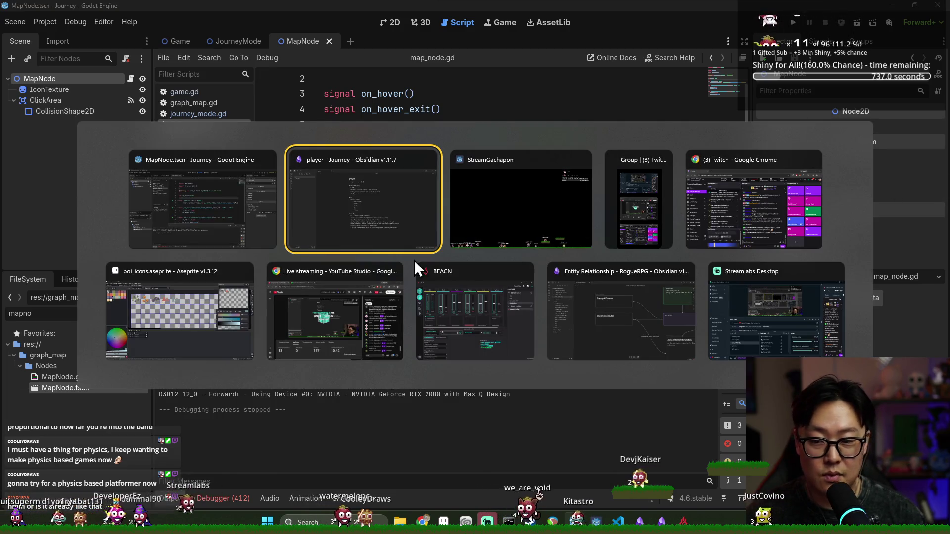
{"action": "left_click", "coordinate": [247, 277]}
{"action": "key", "text": "ctrl+q"}
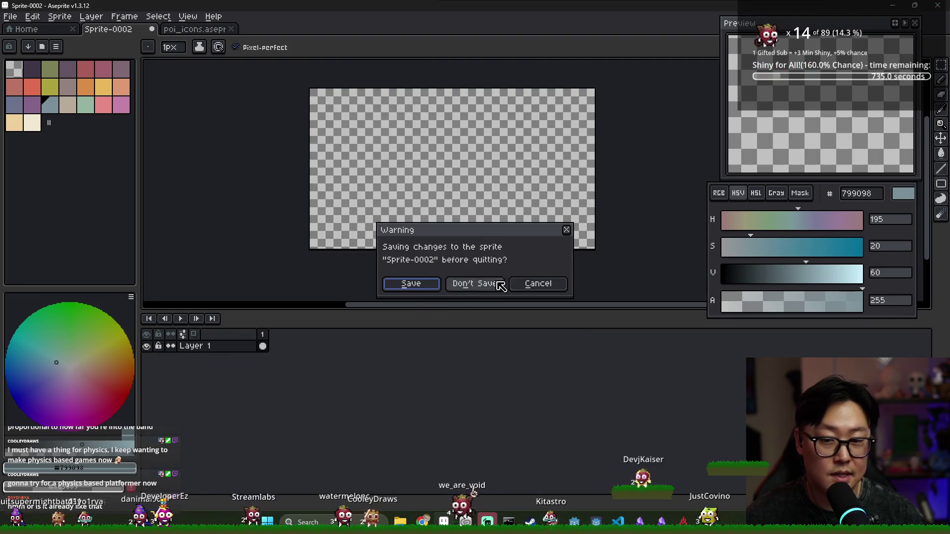
{"action": "left_click", "coordinate": [474, 284]}
- Close the Obsidian player note and Entity Relationship canvas windows
{"action": "key", "text": "alt+Tab"}
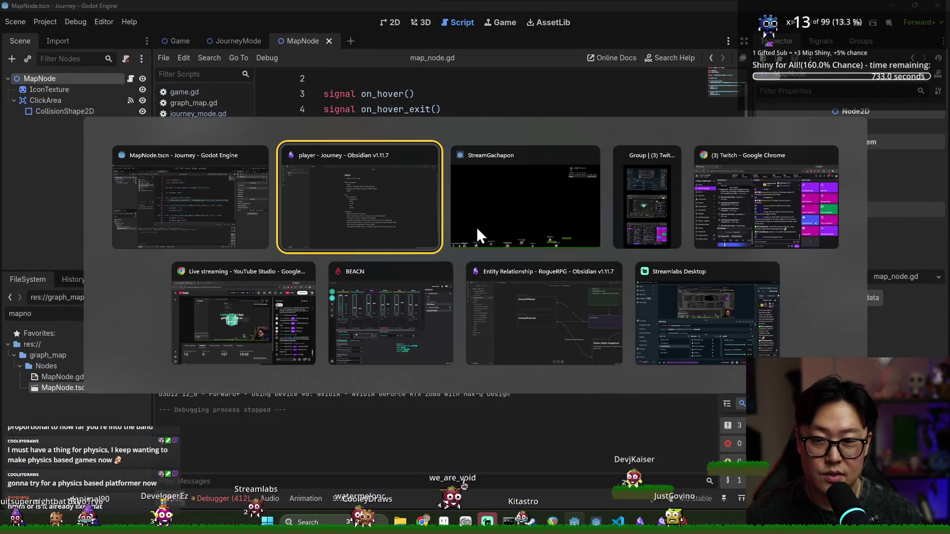
{"action": "left_click", "coordinate": [265, 227]}
{"action": "key", "text": "alt+Tab"}
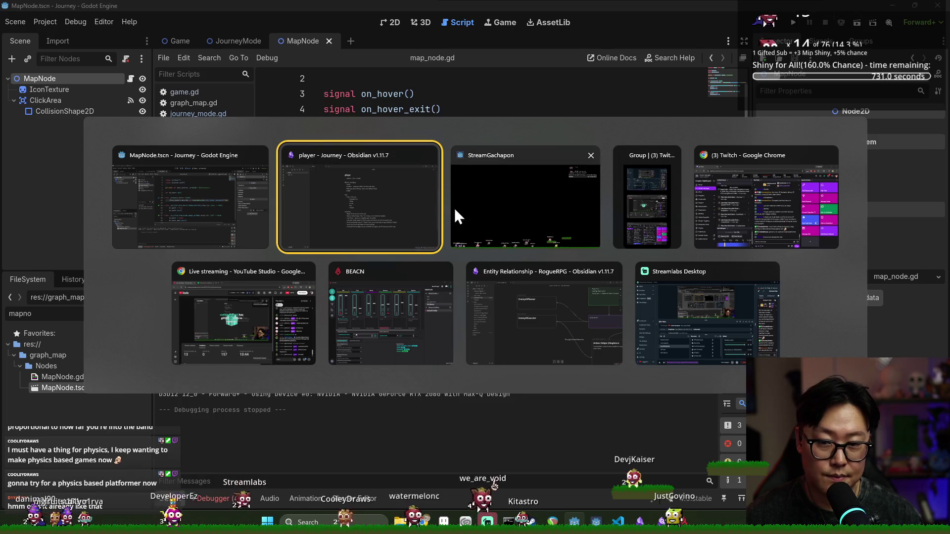
{"action": "left_click", "coordinate": [425, 208]}
{"action": "left_click", "coordinate": [939, 10]}
{"action": "key", "text": "alt+Tab"}
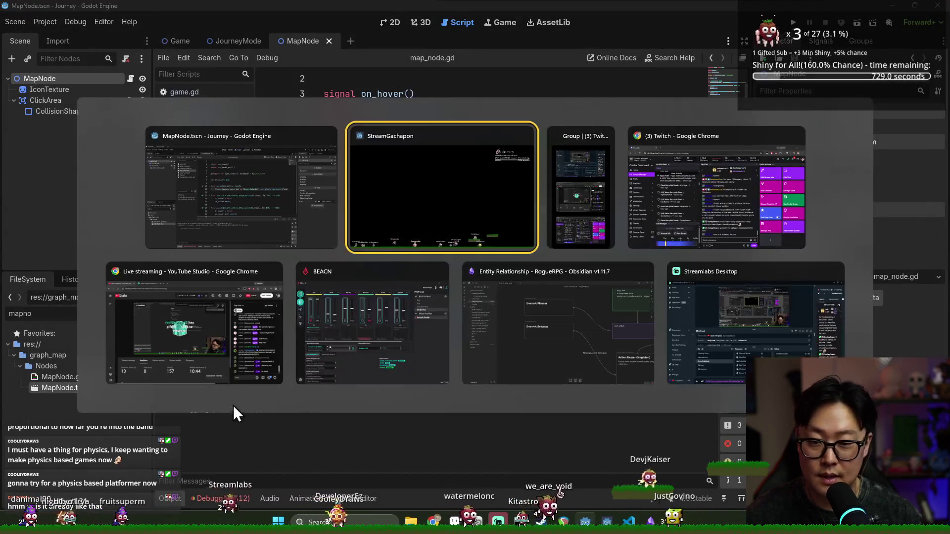
{"action": "left_click", "coordinate": [545, 367]}
{"action": "key", "text": "alt+Tab"}
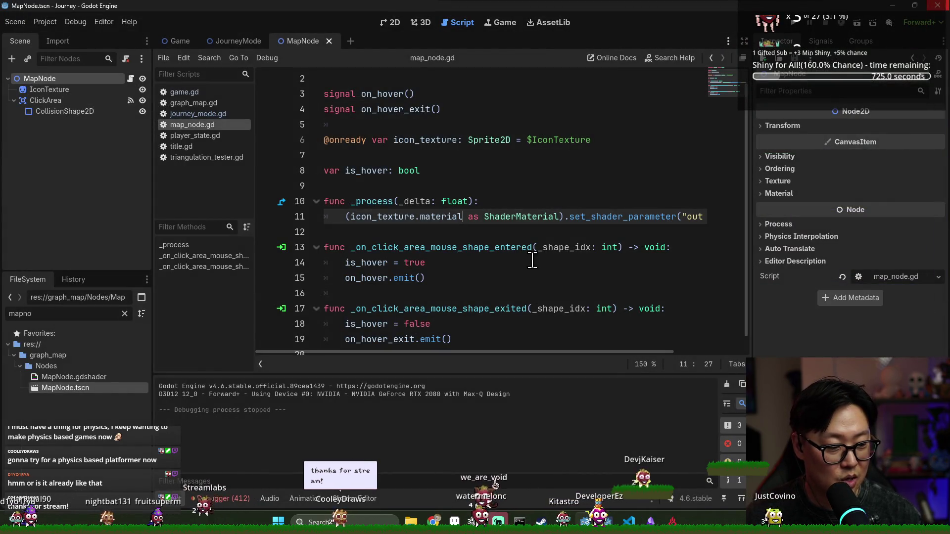
{"action": "key", "text": "alt+Tab"}
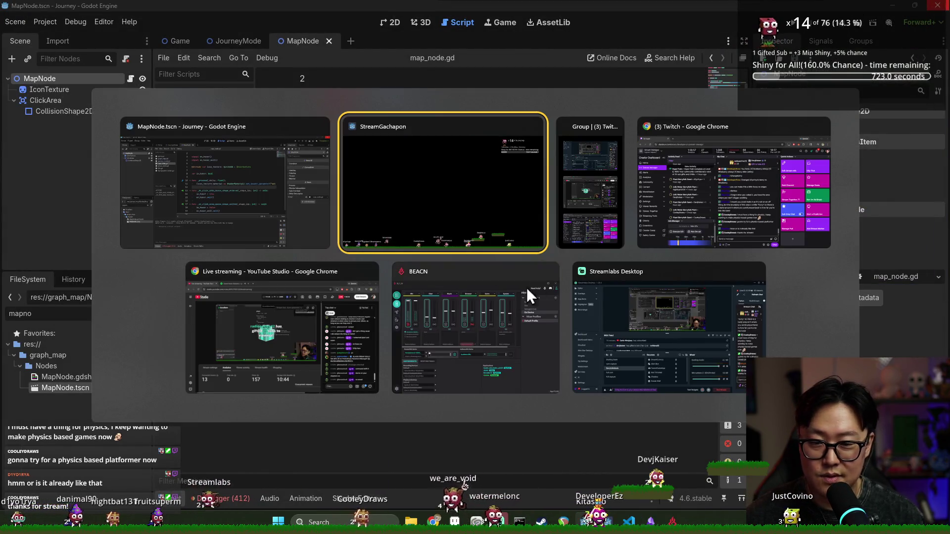
{"action": "key", "text": "Escape"}
{"action": "key", "text": "alt+Tab"}
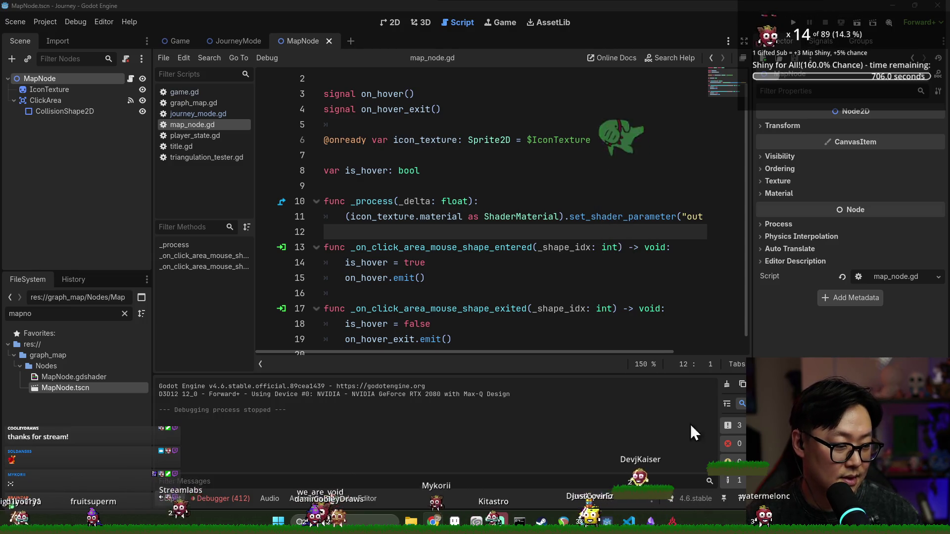
{"action": "key", "text": "alt+Tab"}
{"action": "key", "text": "Escape"}
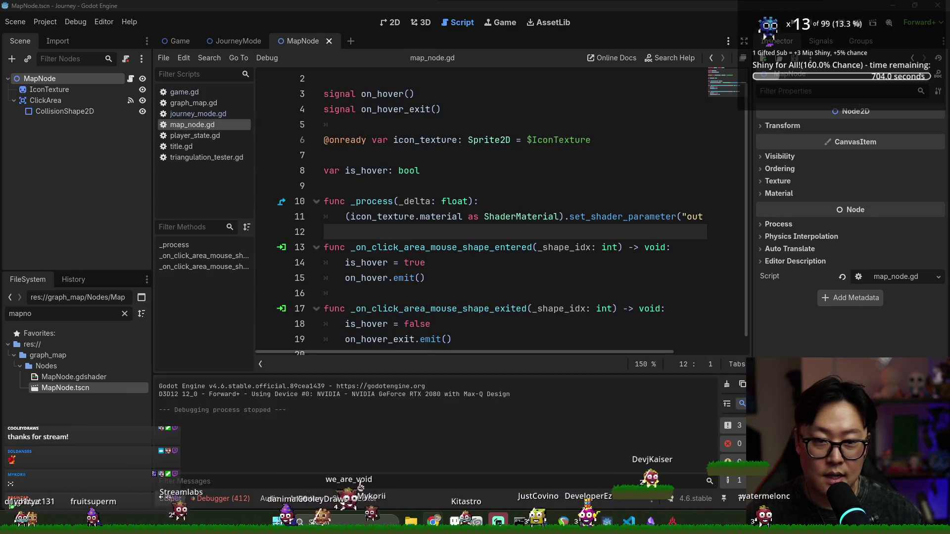